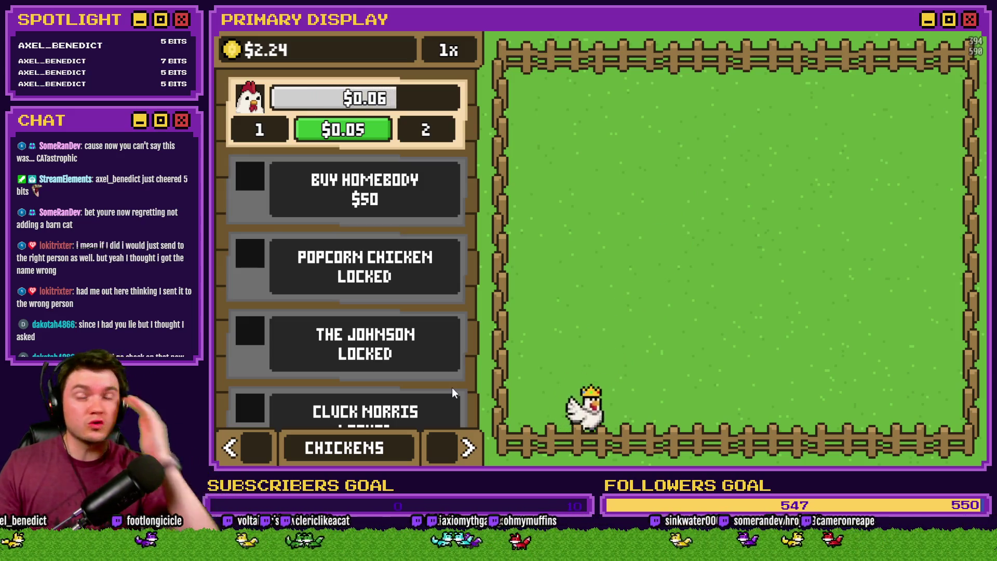
Browse the Coop Dogg, Leghorn and Homebody chickens' outfits in the playtest shop.
click(459, 447)
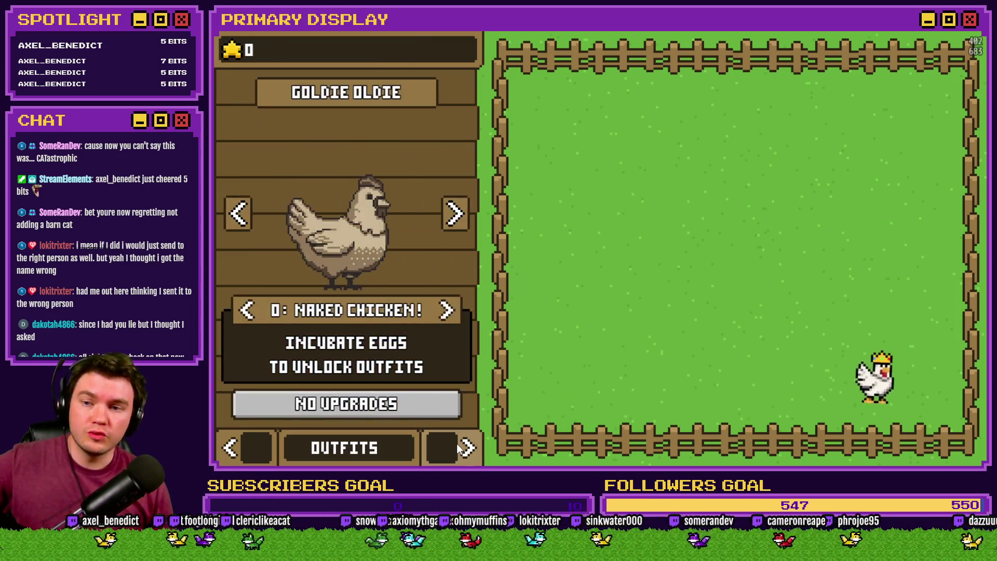
click(238, 216)
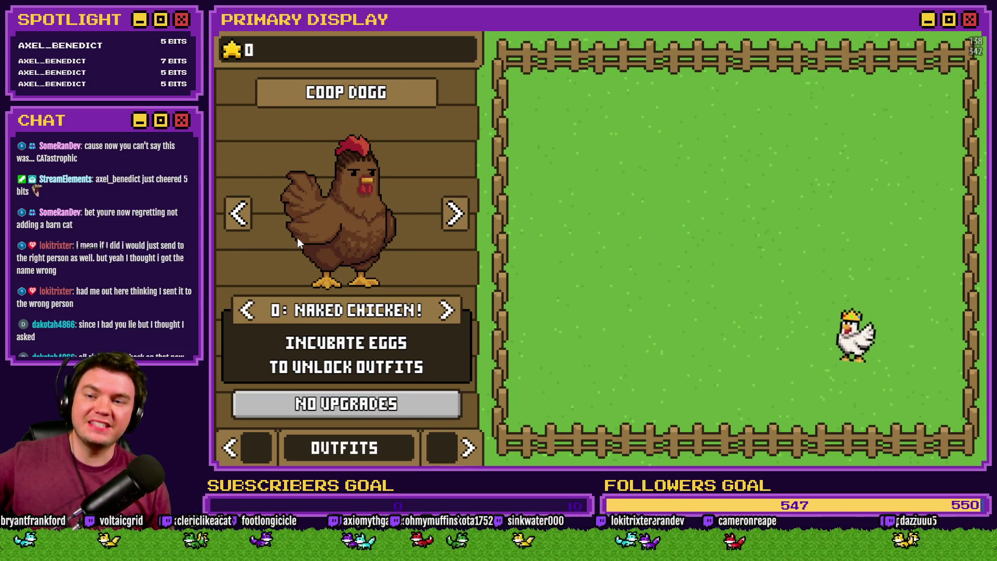
click(238, 213)
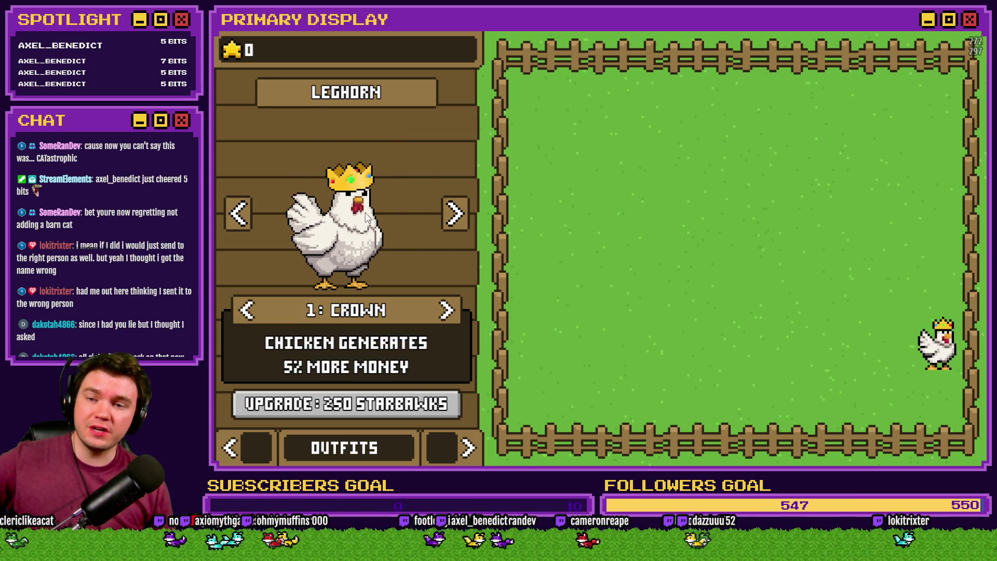
click(455, 214)
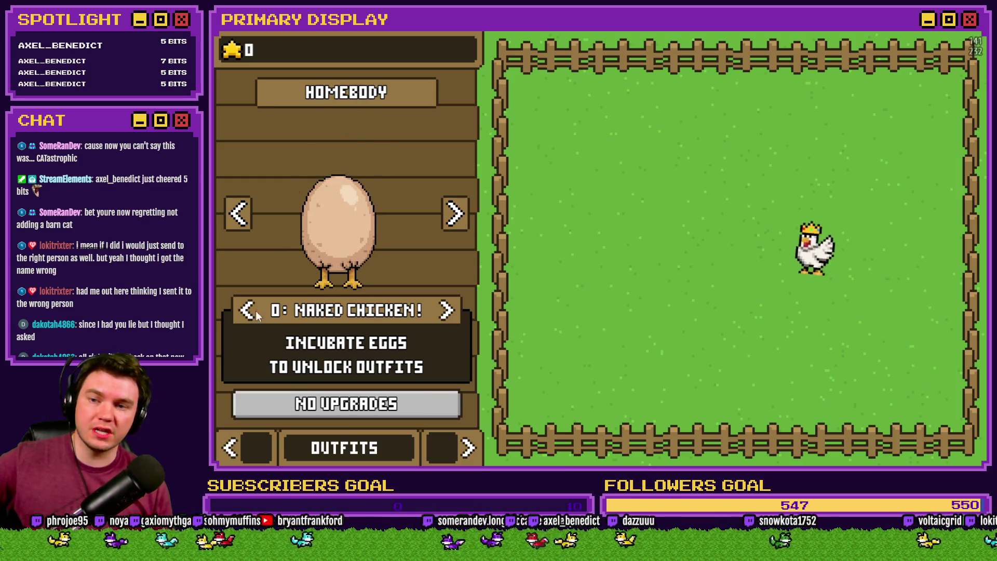
click(232, 449)
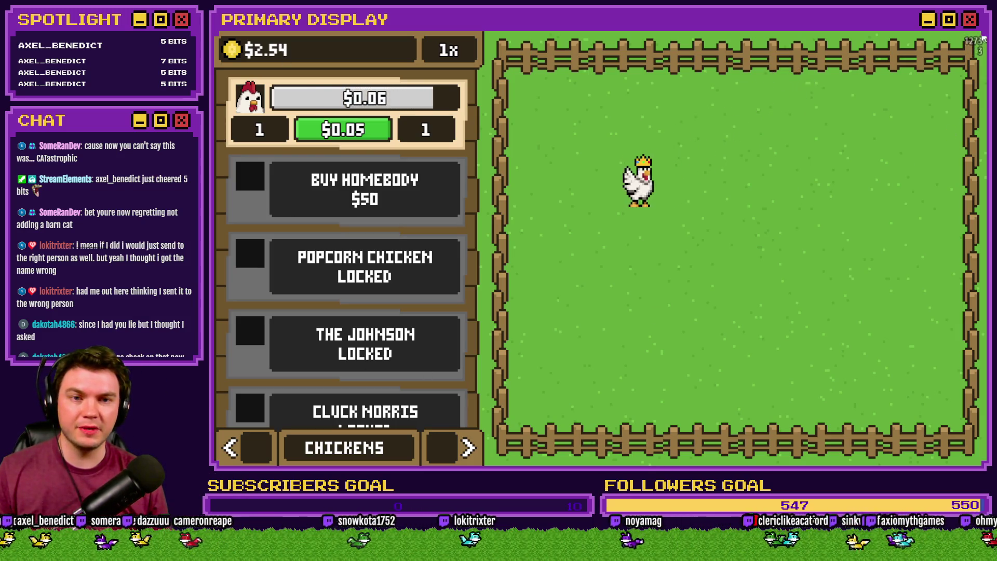
Close the playtest and select part of the upgrade-cost code to review it.
key(alt+F4)
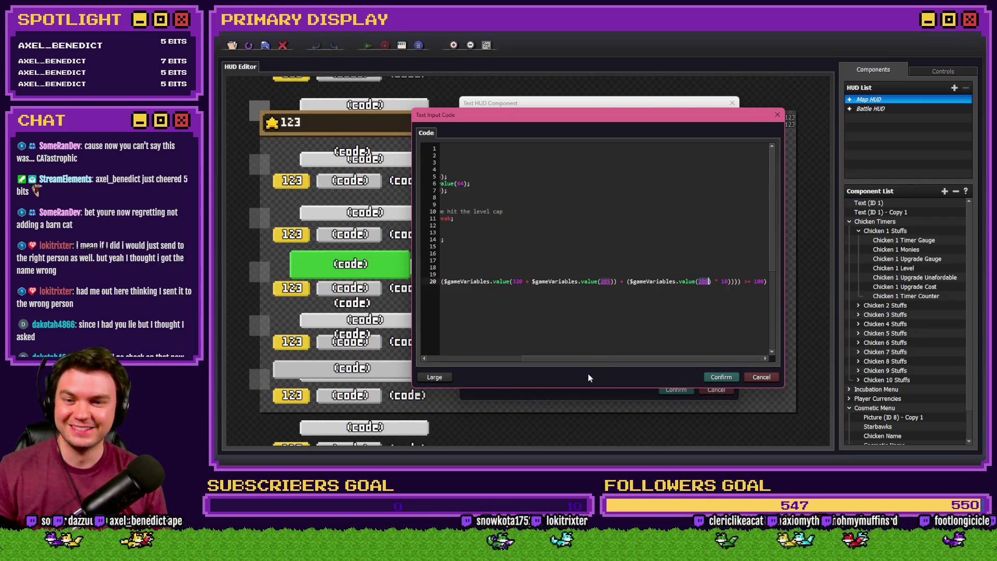
click(510, 360)
drag(510, 360, 644, 365)
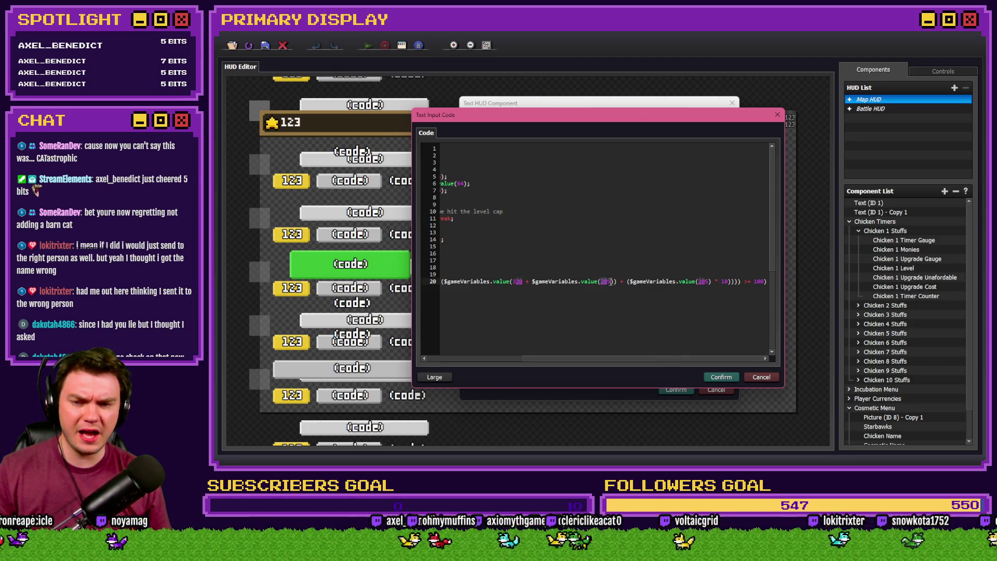
Look up variable 0205 in the Variable Selector and compare it with the upgrade-cost code.
key(alt+Tab)
double_click(610, 323)
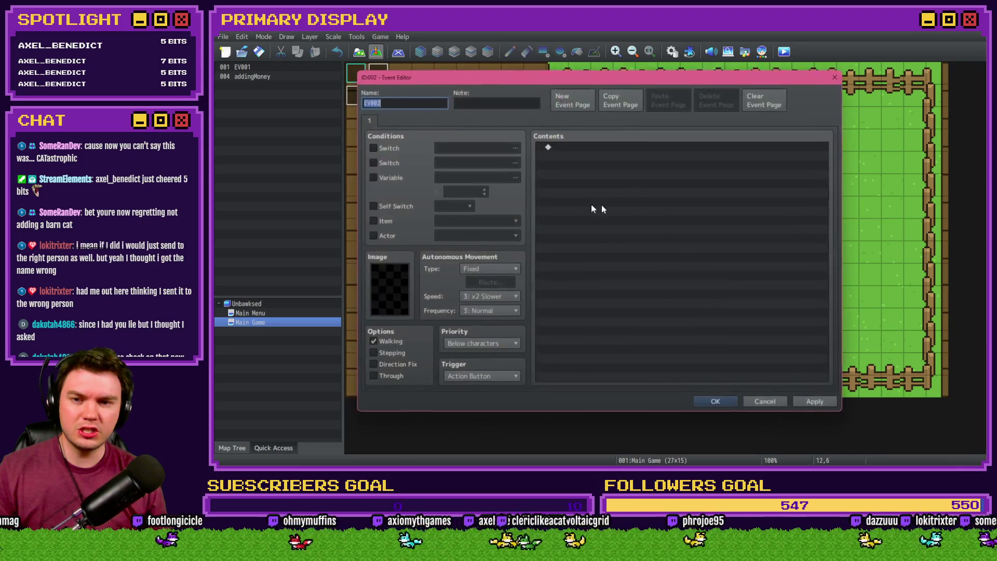
click(515, 177)
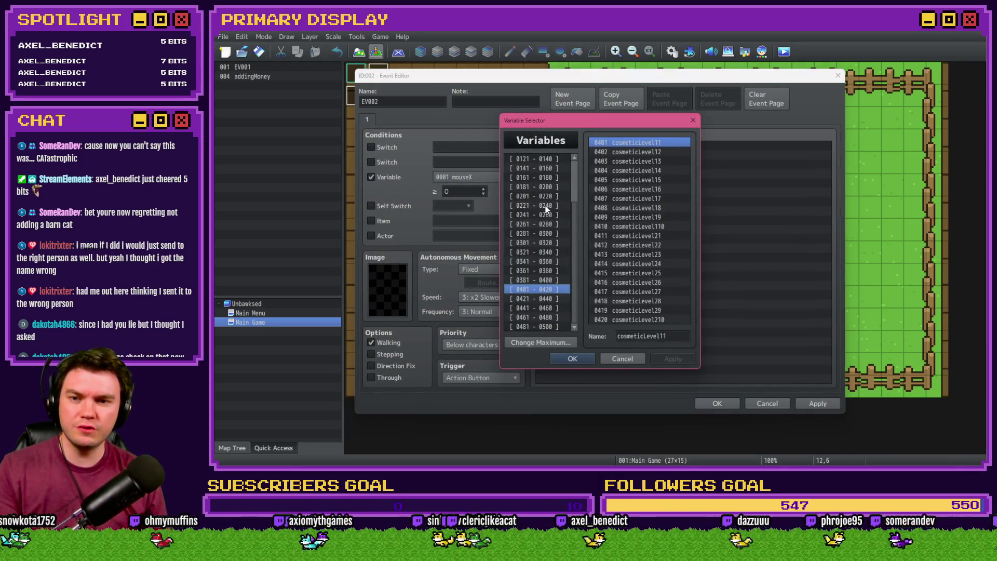
scroll(544, 227, down, 3)
key(Up)
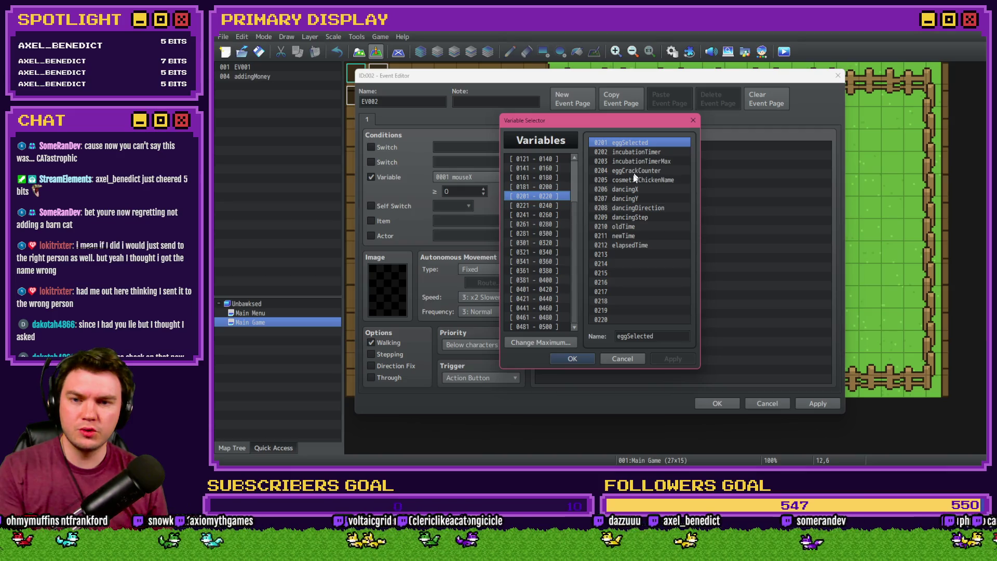
click(617, 181)
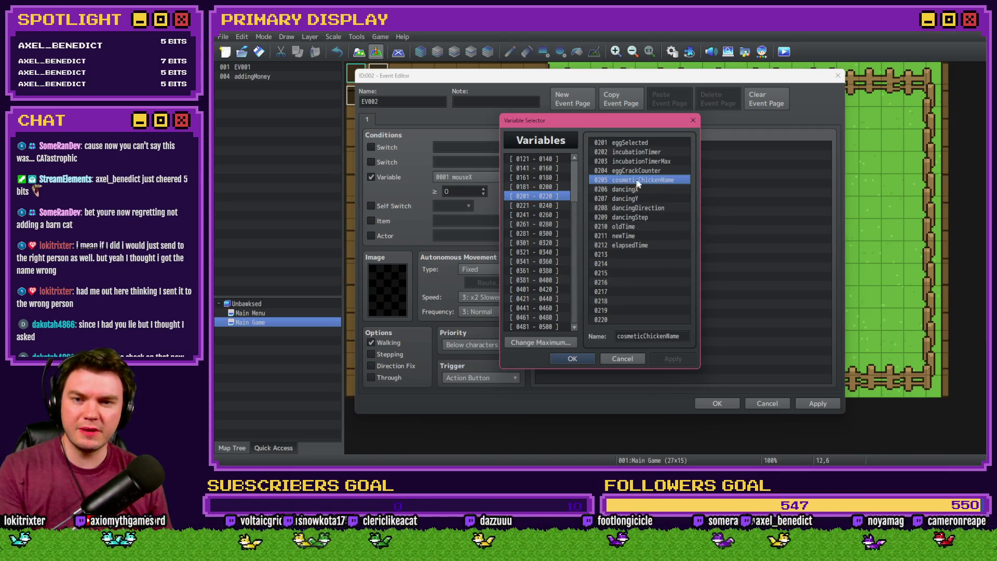
key(alt+Tab)
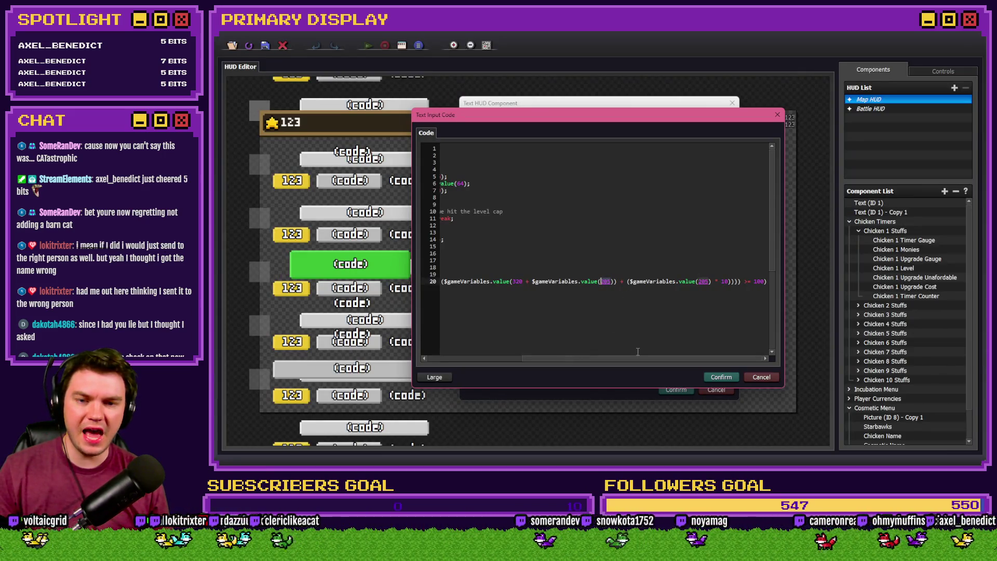
drag(638, 358, 525, 355)
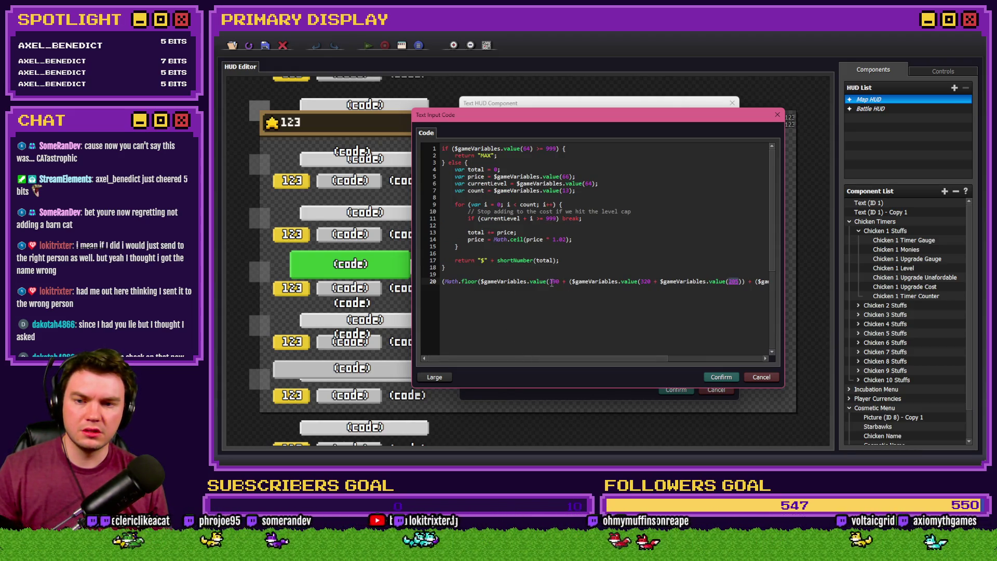
drag(635, 358, 673, 364)
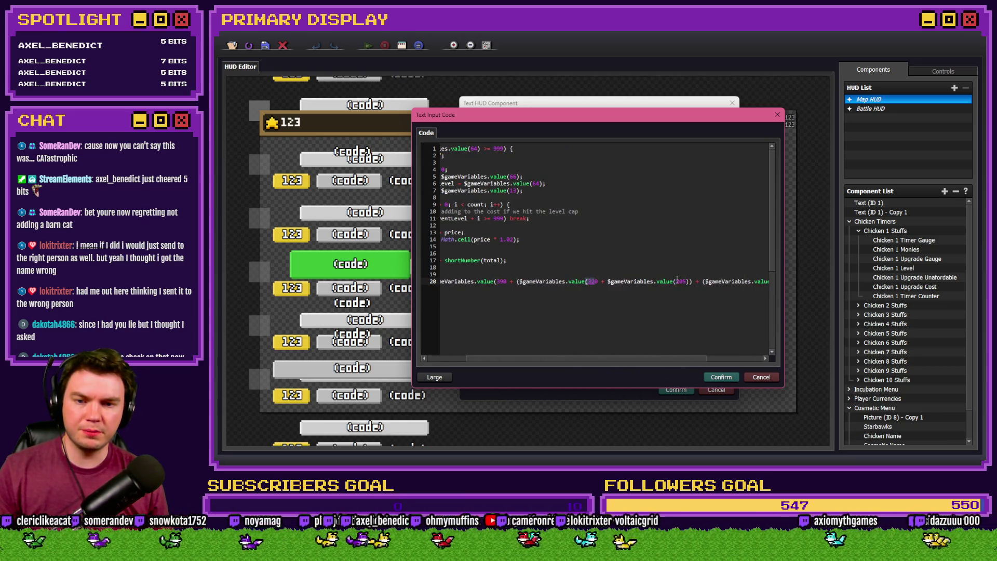
Look up the chicken cosmetic equip variables 0321–0330 in the Variable Selector.
key(alt+Tab)
key(Down)
key(Down)
key(Down)
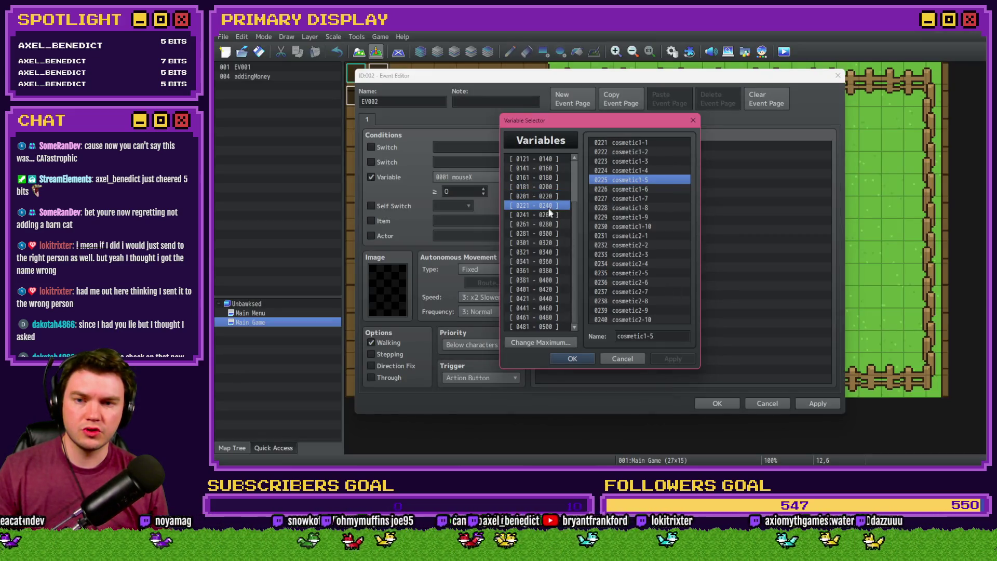
key(Down)
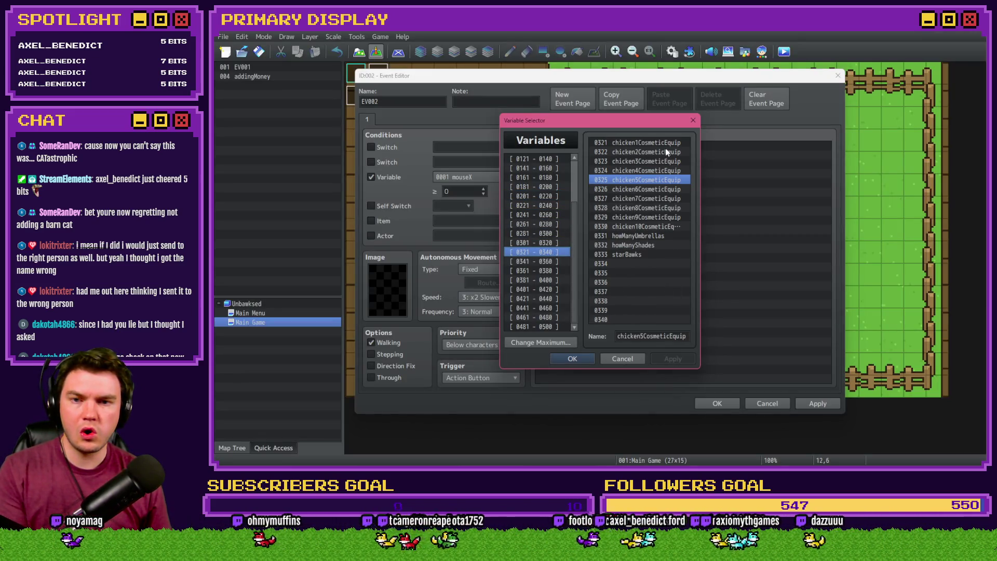
click(632, 225)
key(Up)
key(Up)
key(Up)
key(Up)
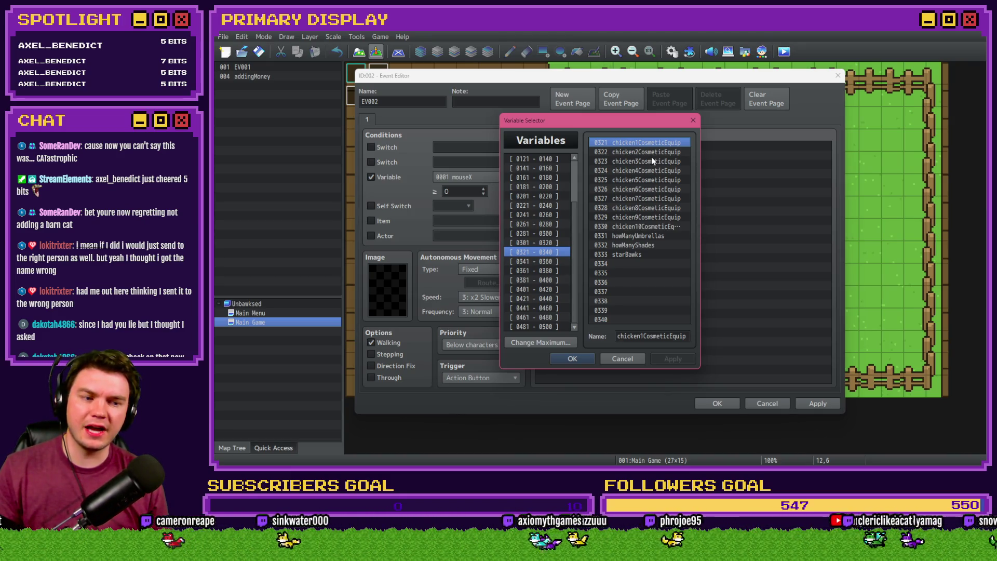
Review the Math.floor expression on line 20 of the upgrade-cost code.
key(alt+Tab)
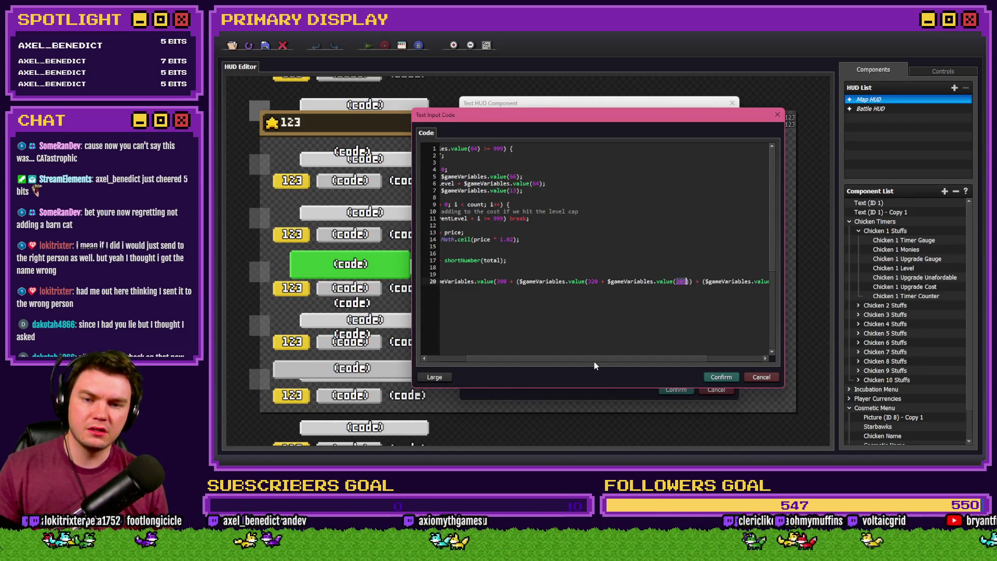
drag(704, 359, 778, 363)
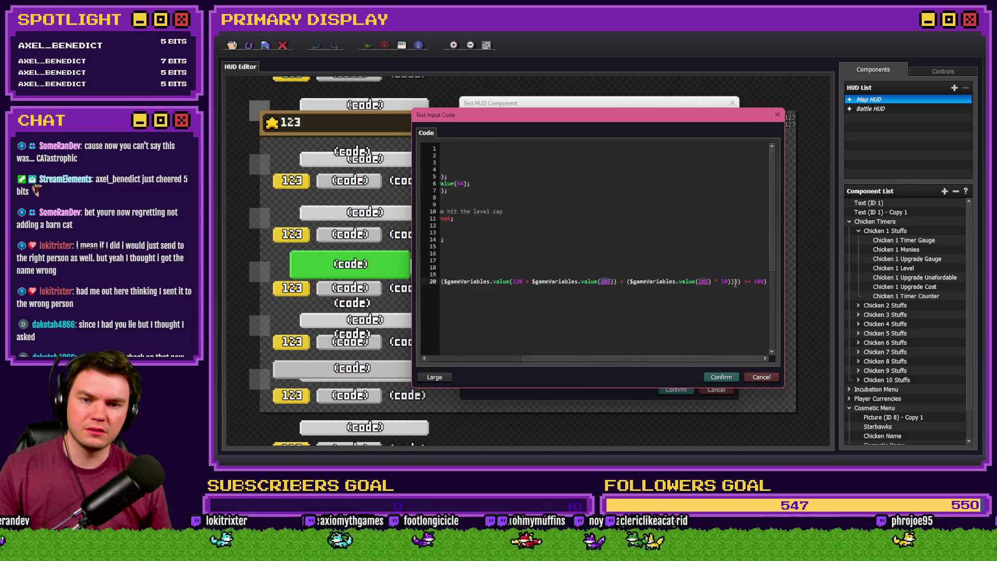
drag(696, 360, 560, 359)
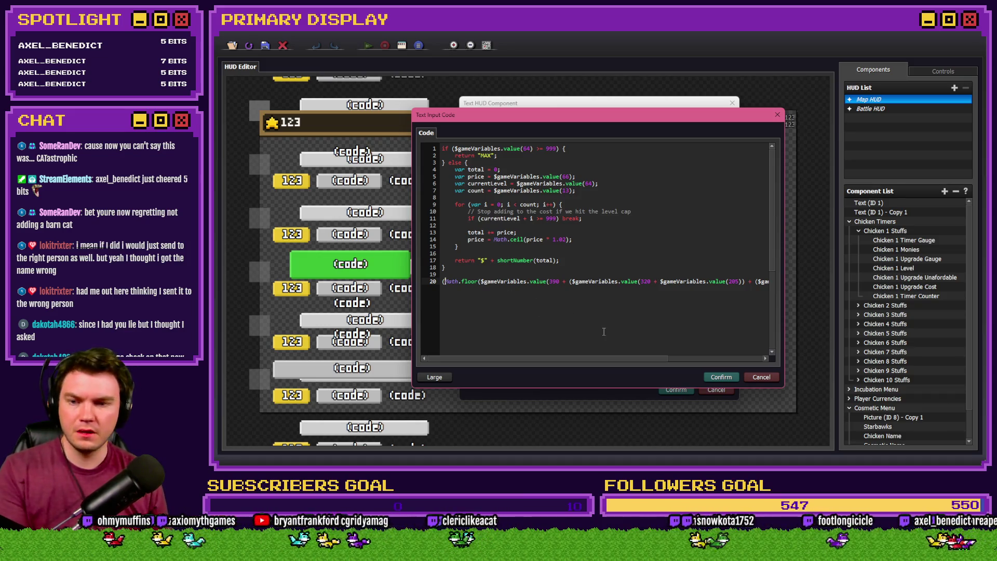
click(722, 358)
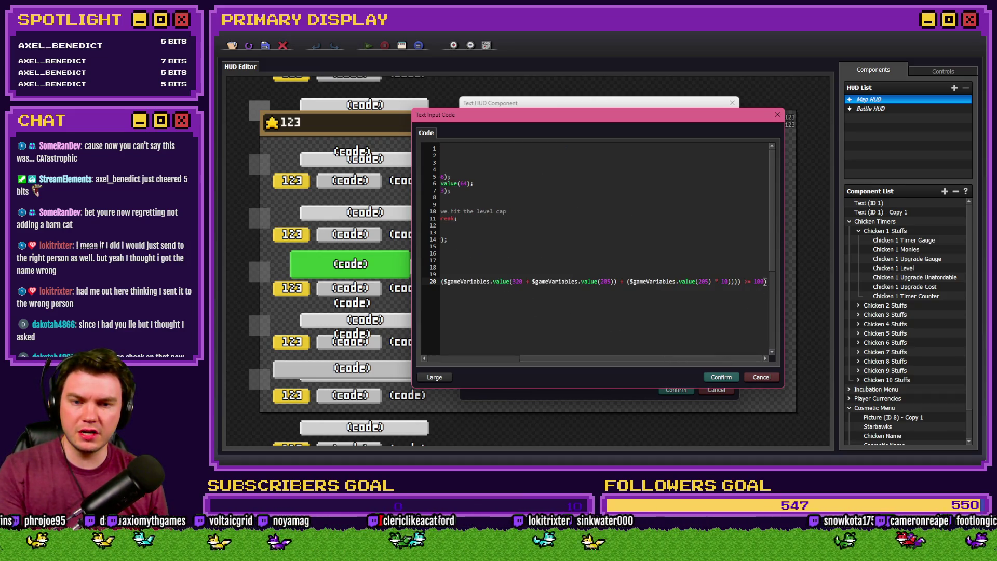
scroll(774, 310, left, 5)
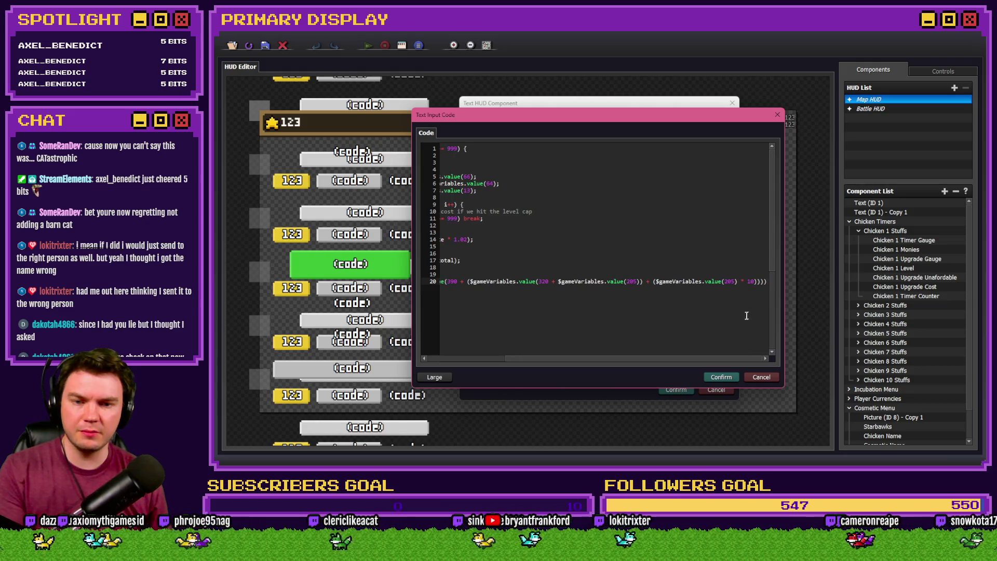
Move line 20's cosmetic Math.floor expression into the return line after 'total +'.
scroll(696, 363, left, 5)
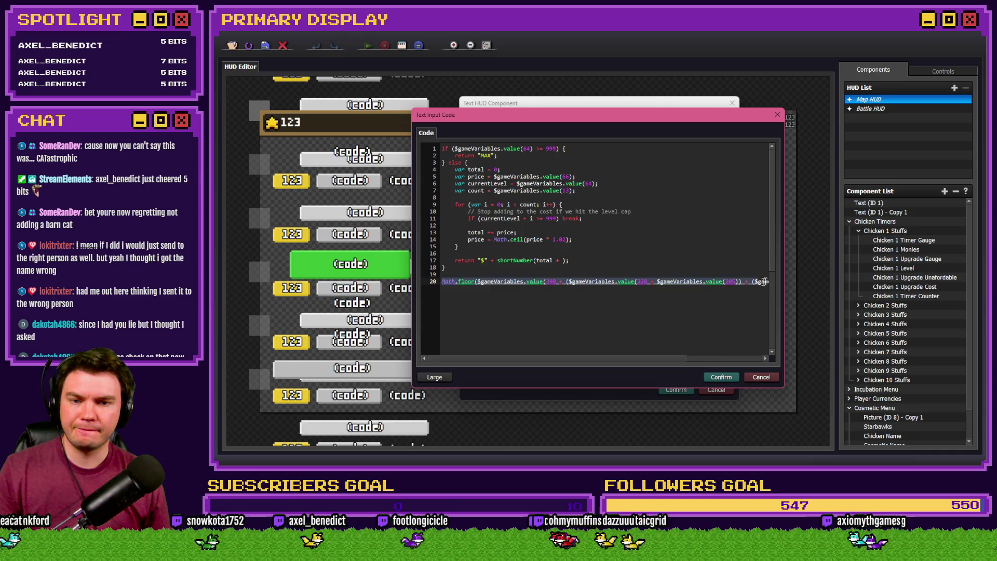
drag(748, 281, 822, 281)
key(Delete)
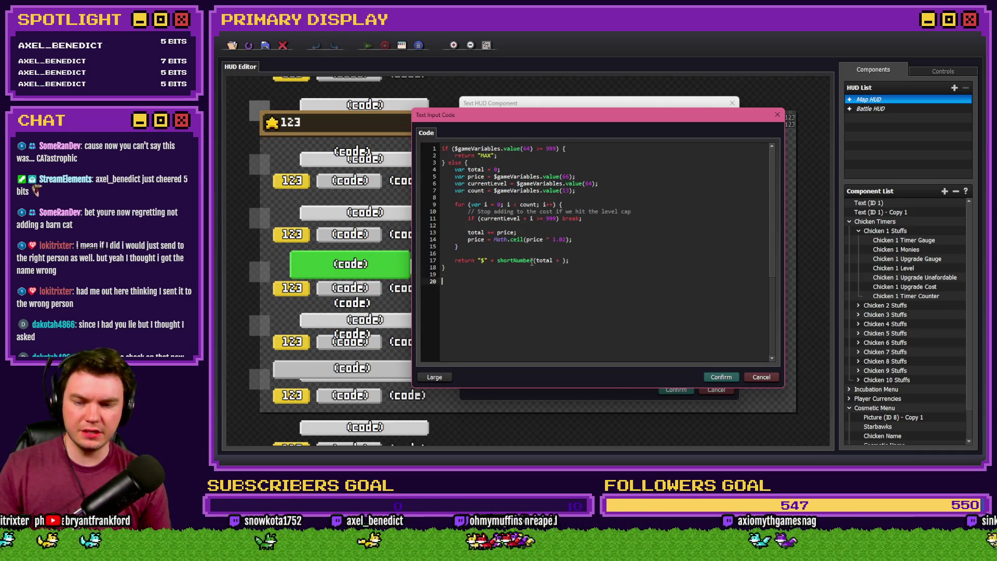
key(ctrl+v)
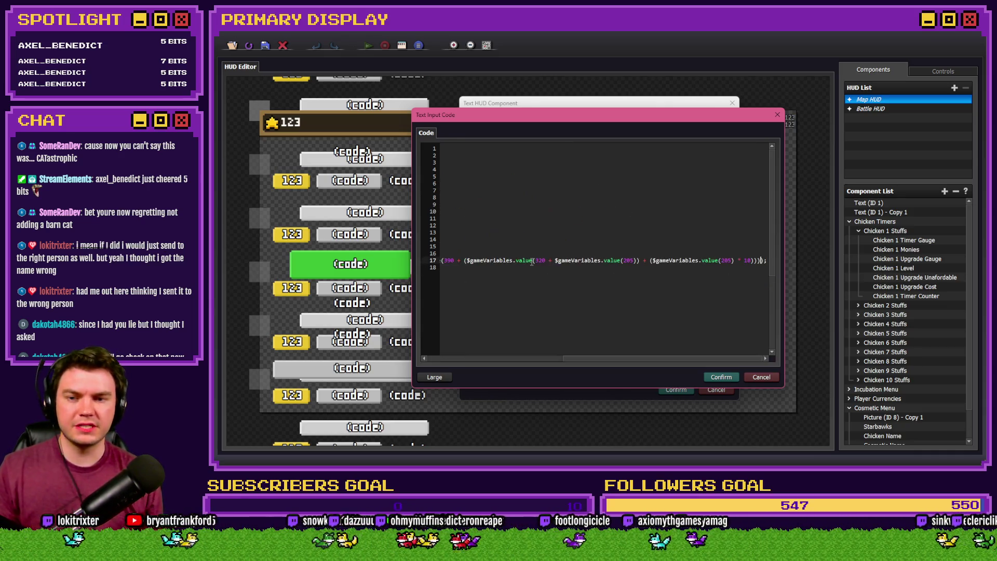
drag(588, 367, 534, 366)
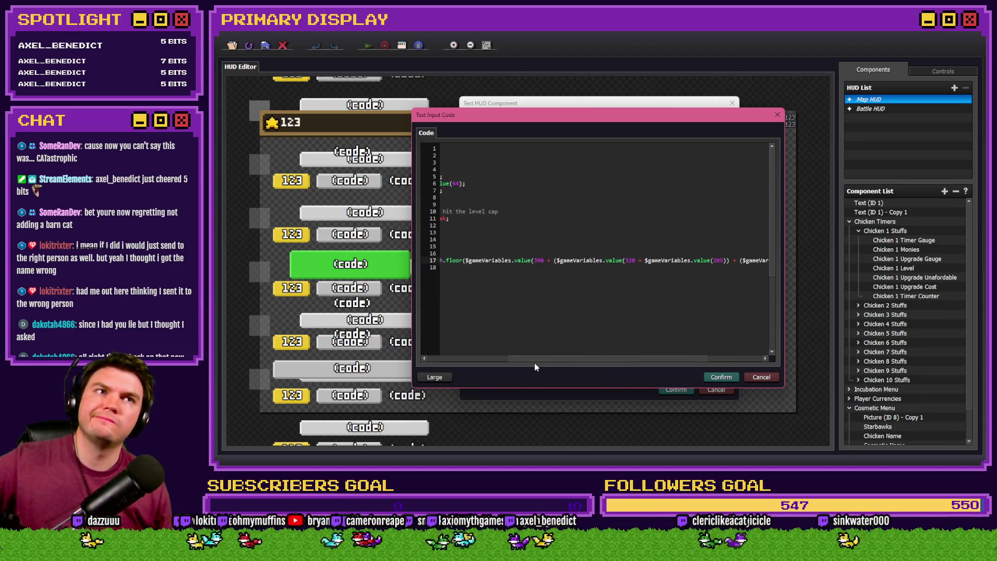
Confirm the edited code and text component, then collapse the Cosmetic Menu components.
click(721, 377)
click(640, 288)
click(675, 389)
scroll(910, 385, down, 2)
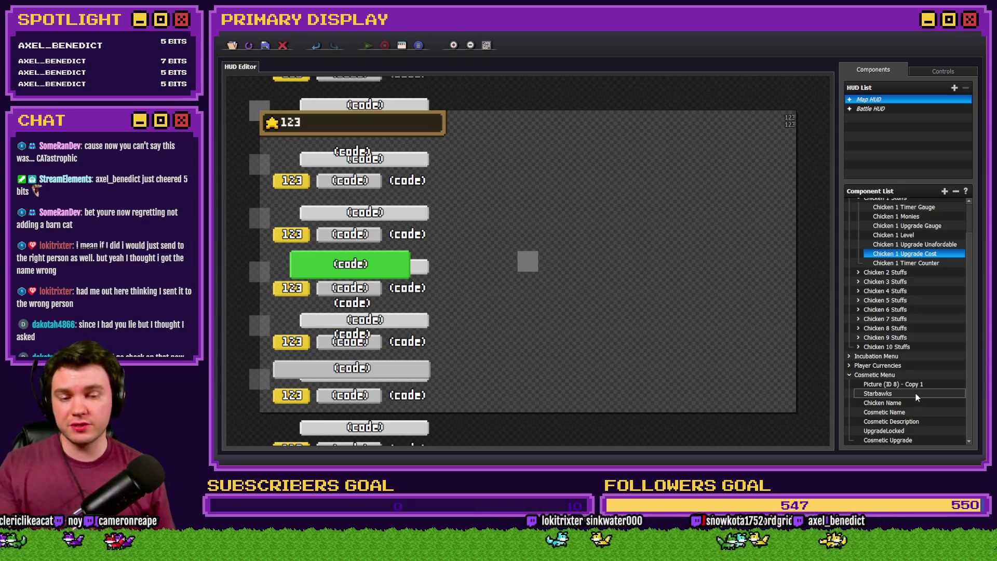
click(849, 376)
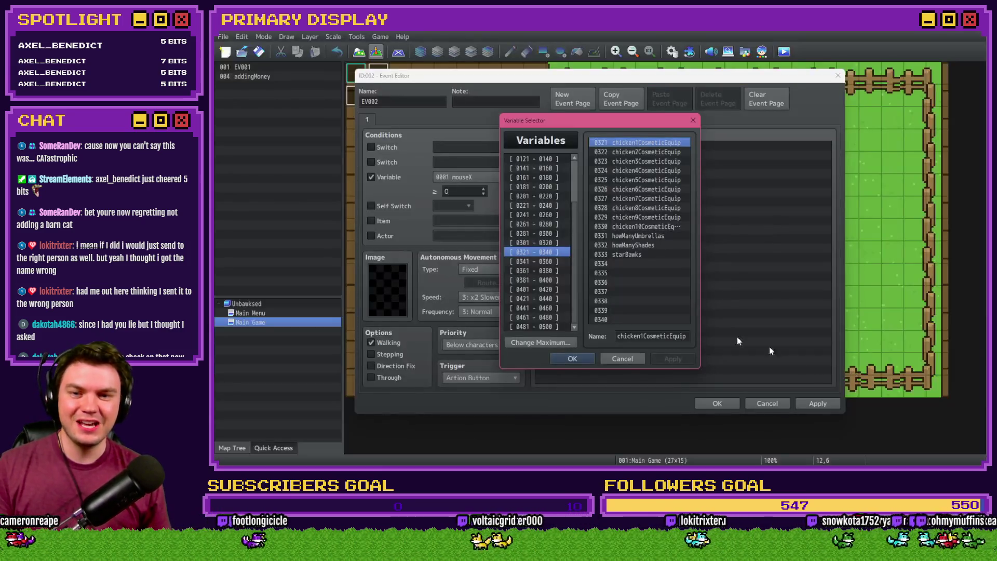
Close the event editor, discarding the unsaved event changes.
click(622, 358)
click(760, 408)
click(582, 260)
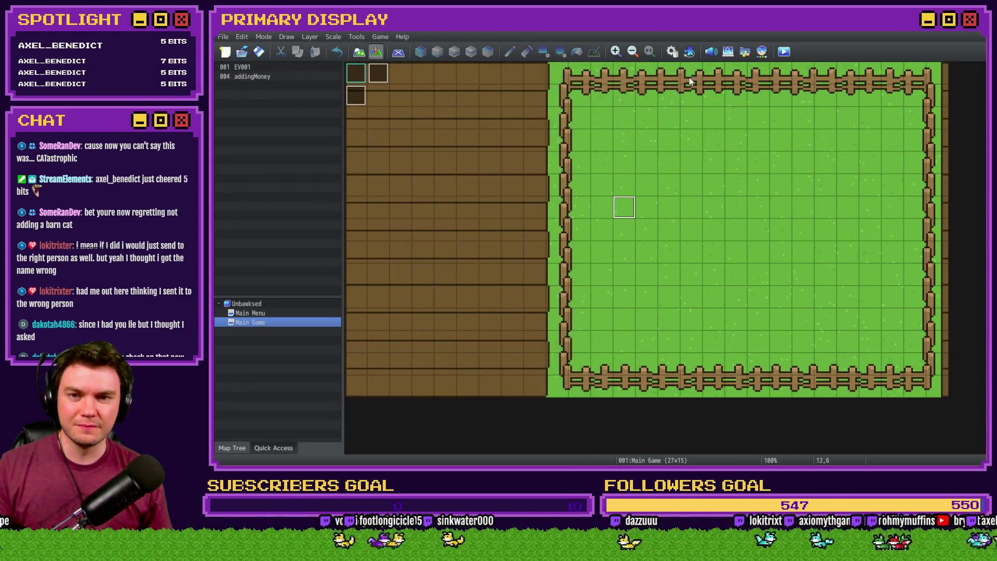
Open the Database with F9 and view the feedingChickens common event.
key(F9)
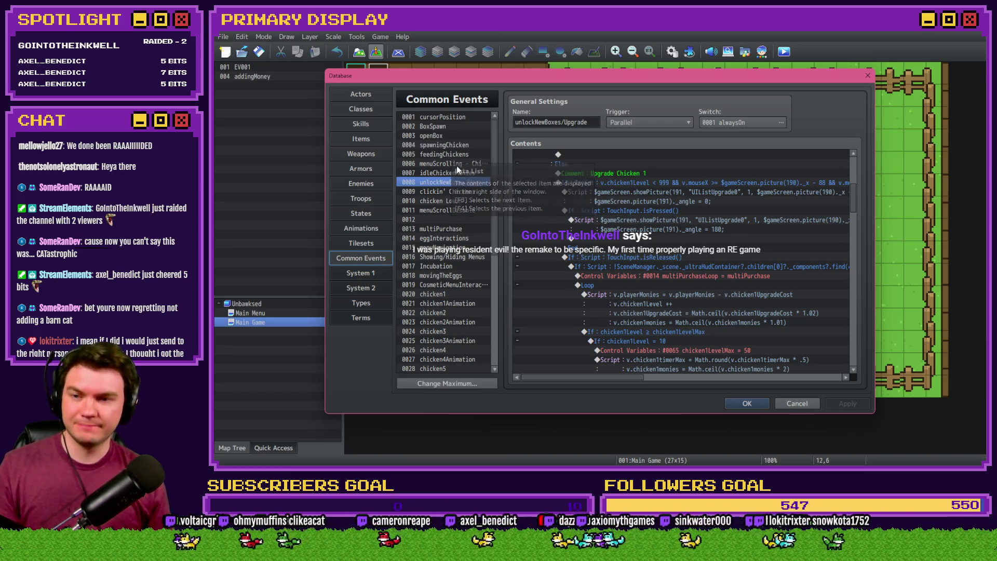
click(456, 153)
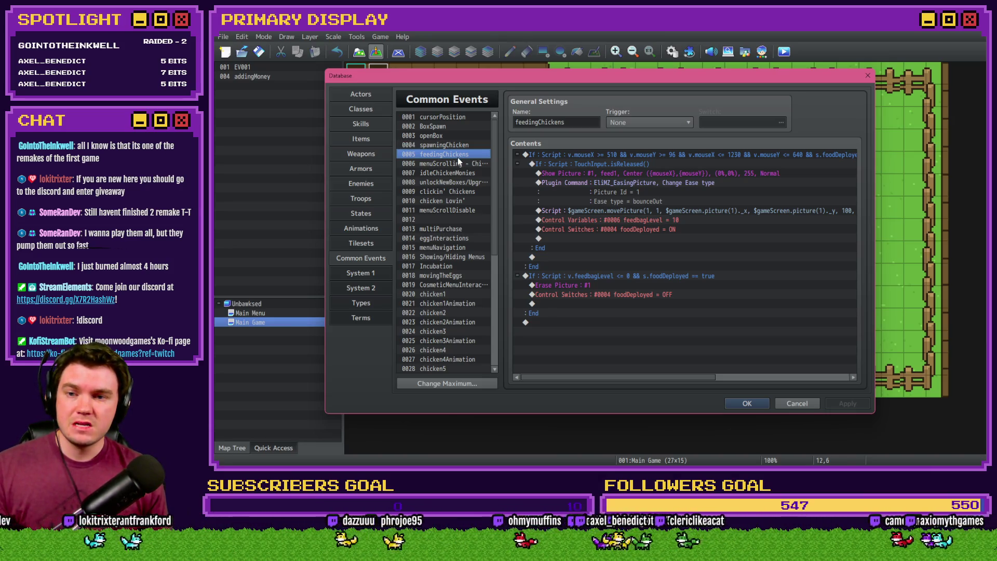
View common event idleChickenMonies and select its Wearing Crown money-calculation line.
click(453, 173)
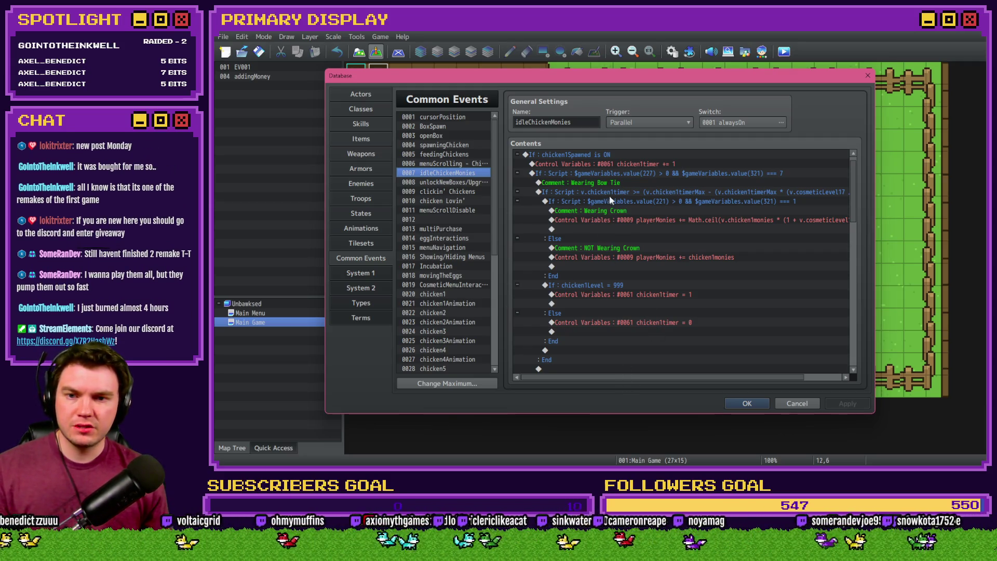
click(628, 219)
drag(675, 377, 713, 380)
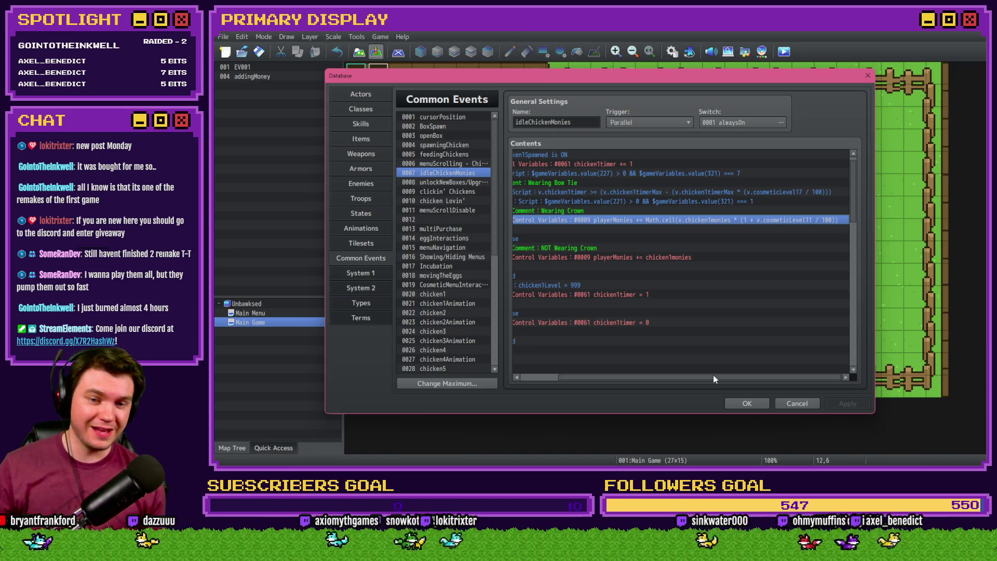
drag(713, 375, 598, 376)
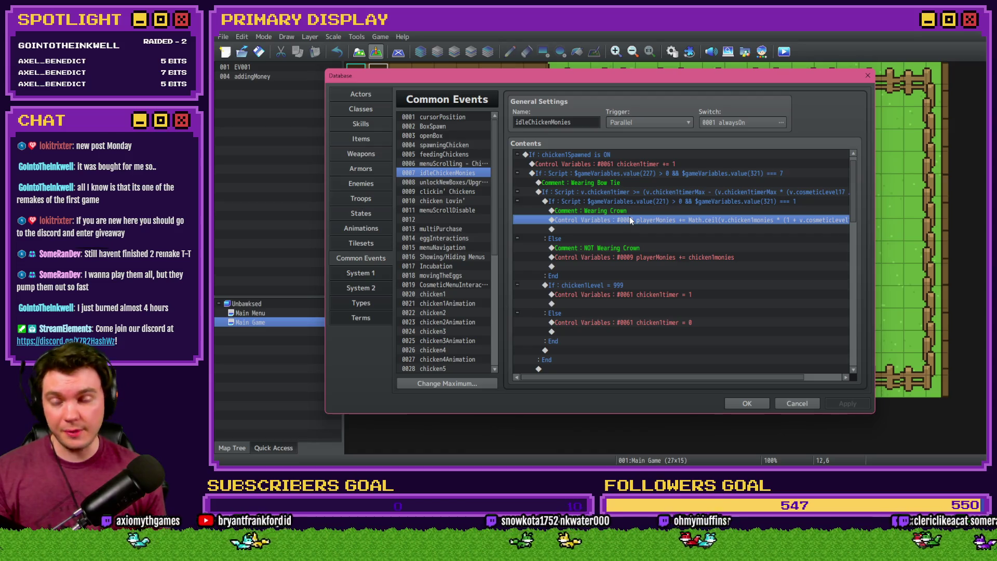
double_click(631, 220)
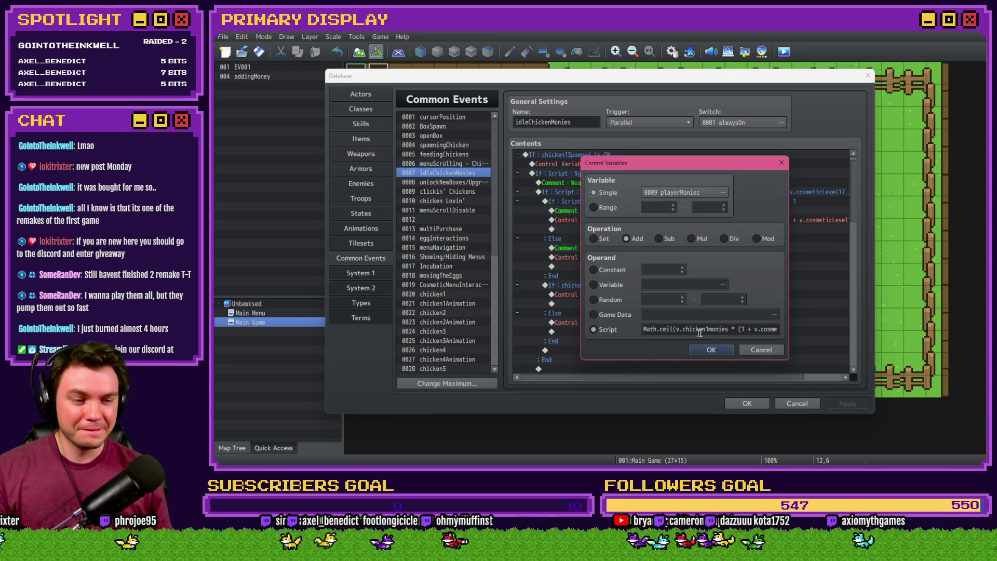
drag(756, 329, 783, 329)
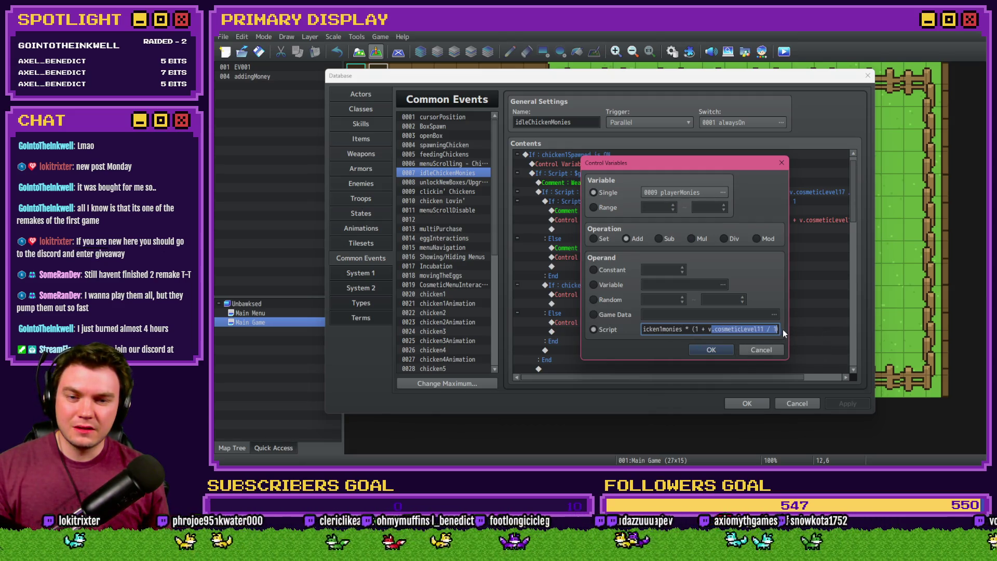
click(756, 329)
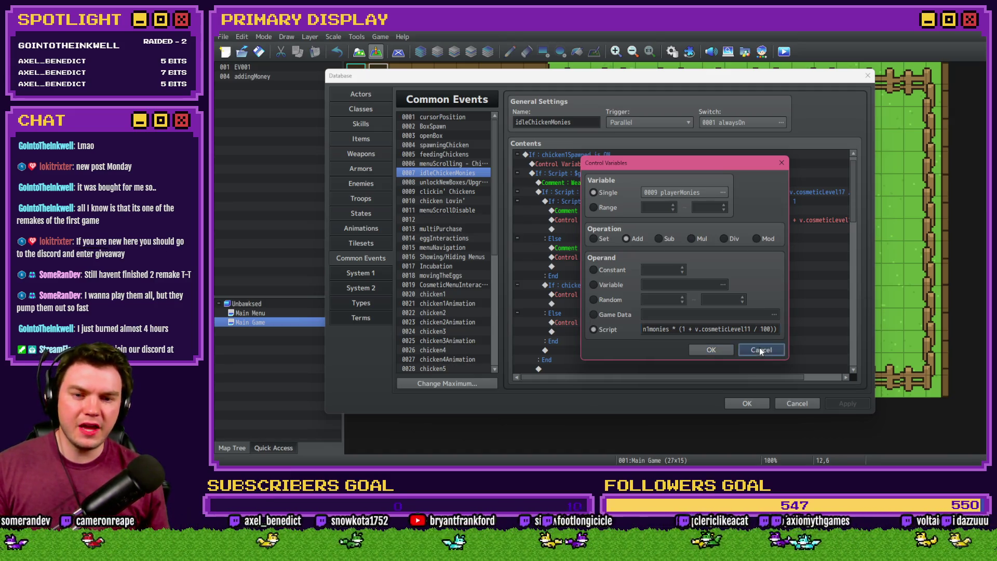
click(760, 348)
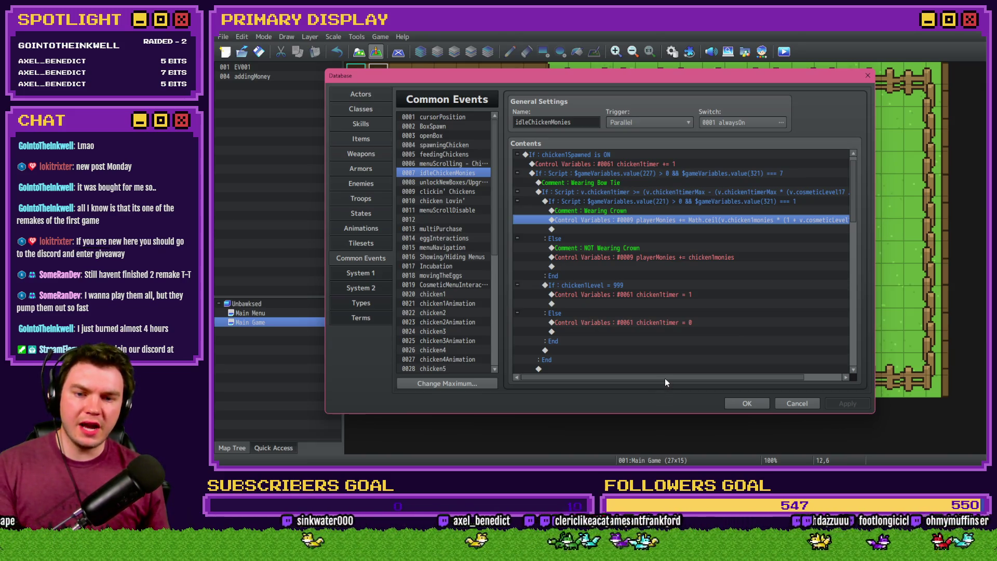
drag(666, 379, 726, 381)
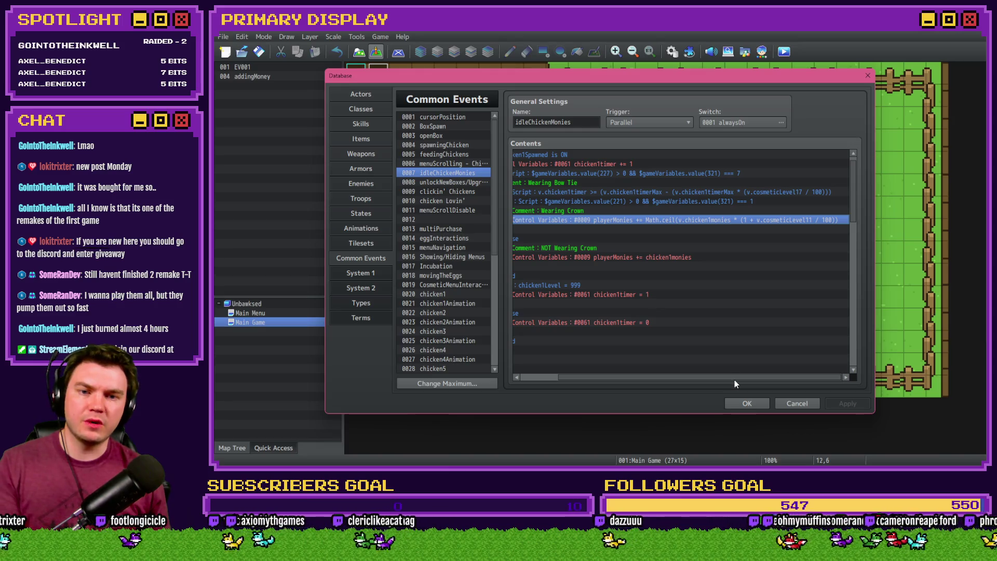
mouse_move(734, 383)
mouse_down()
mouse_move(704, 383)
mouse_move(717, 382)
mouse_move(755, 241)
mouse_up()
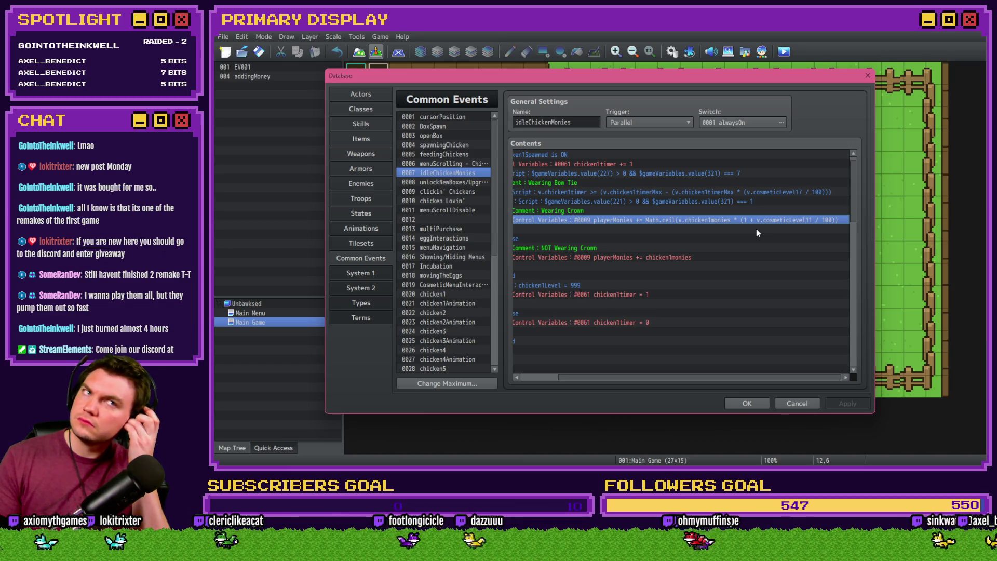
In Chicken 1 Upgrade Cost's text code, replace line 17's old discount expression with Math.floor().
key(alt+Tab)
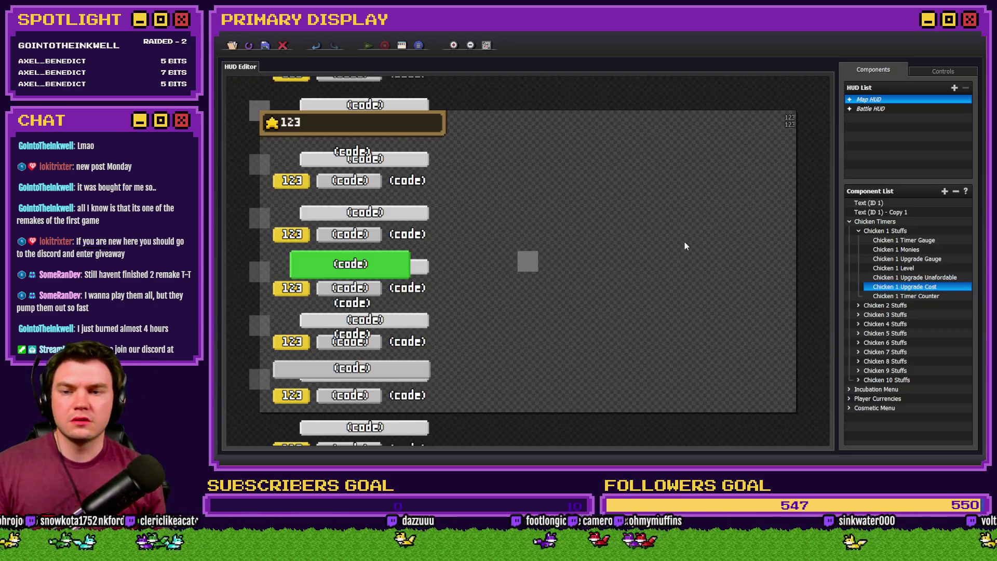
double_click(918, 287)
click(603, 268)
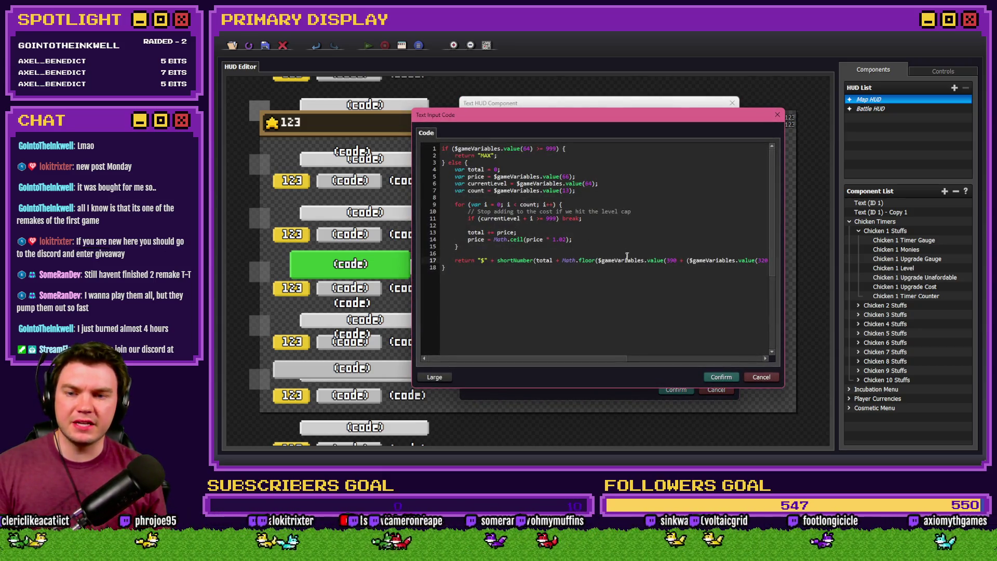
mouse_move(563, 260)
mouse_down()
mouse_move(767, 262)
mouse_move(754, 262)
mouse_up()
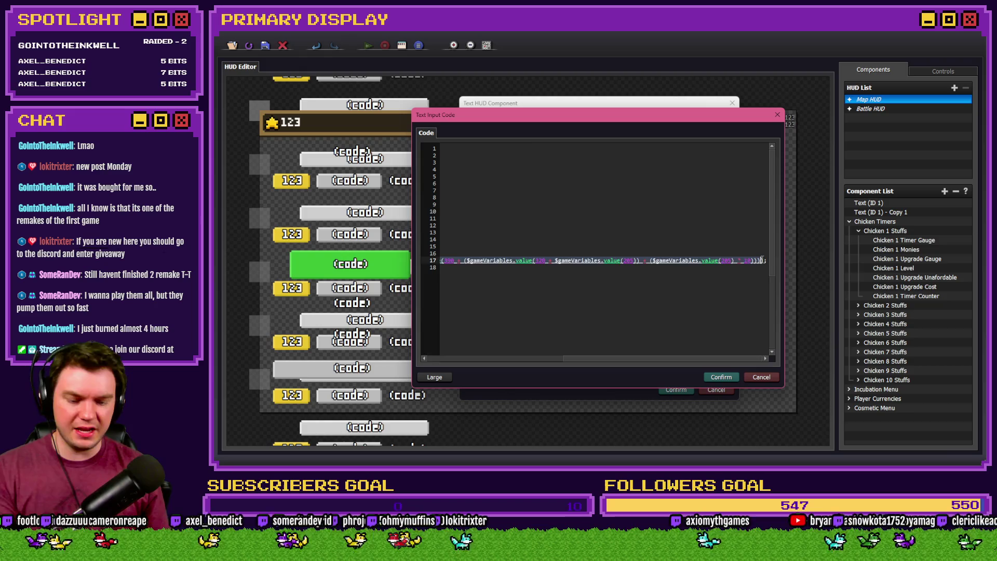
key(BackSpace)
text(Math.floor)
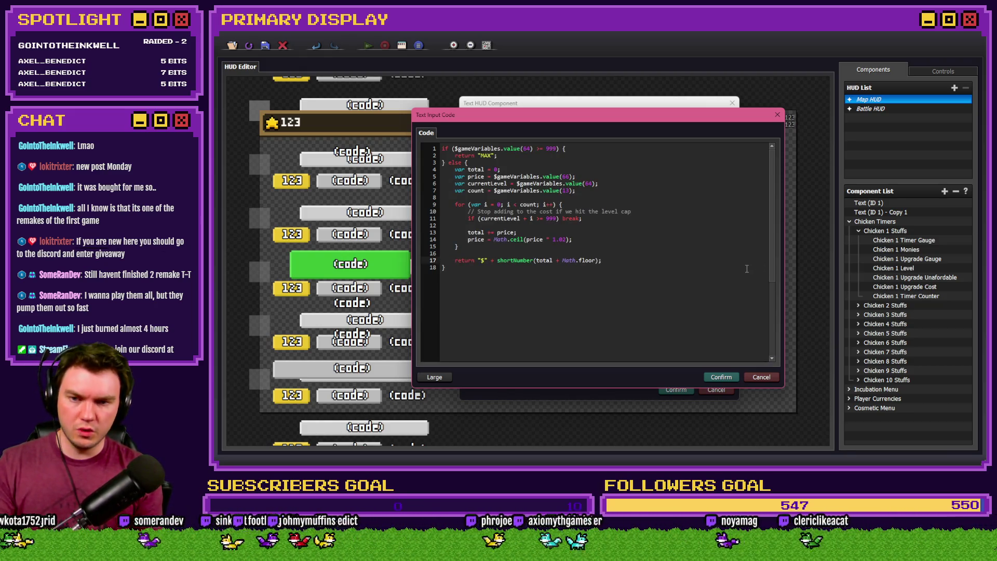
text(())
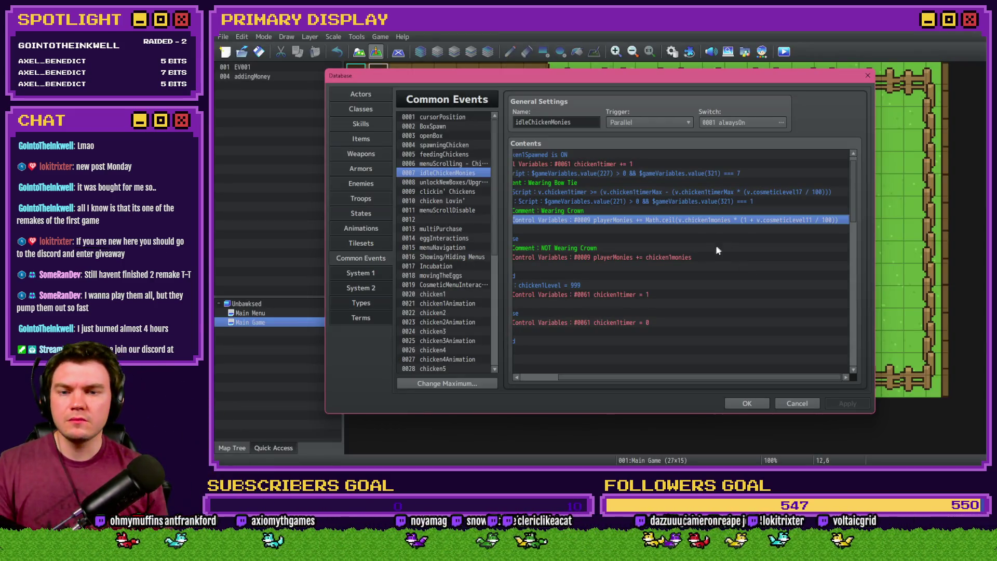
double_click(707, 232)
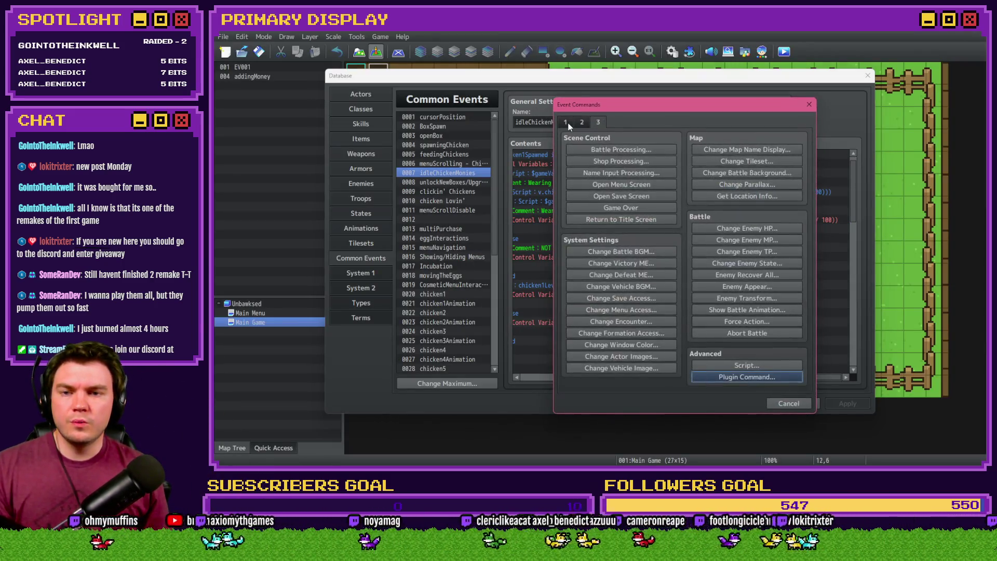
Add a Control Variables command and browse its selector to the cosmeticLevel range 0401–0420.
click(641, 240)
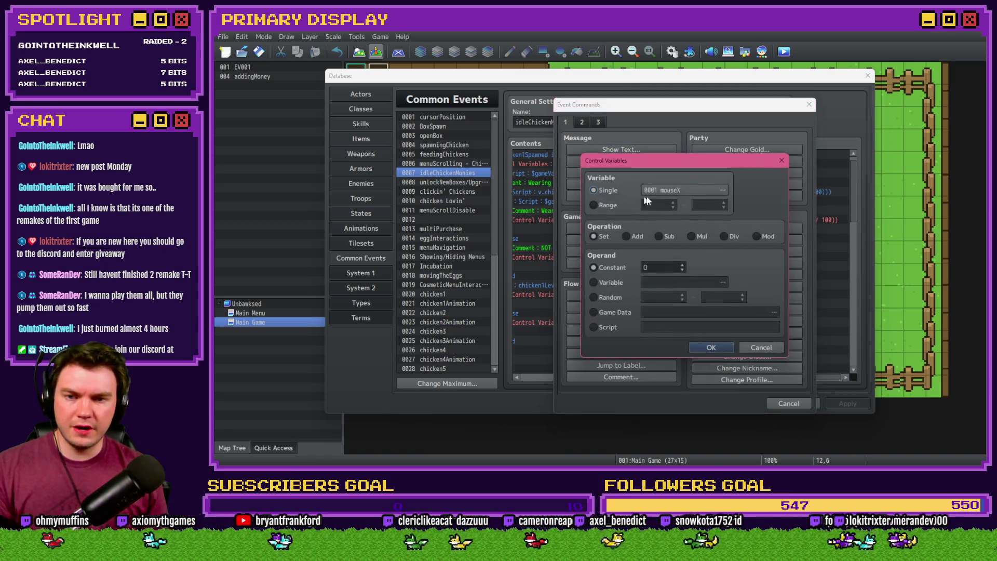
click(716, 189)
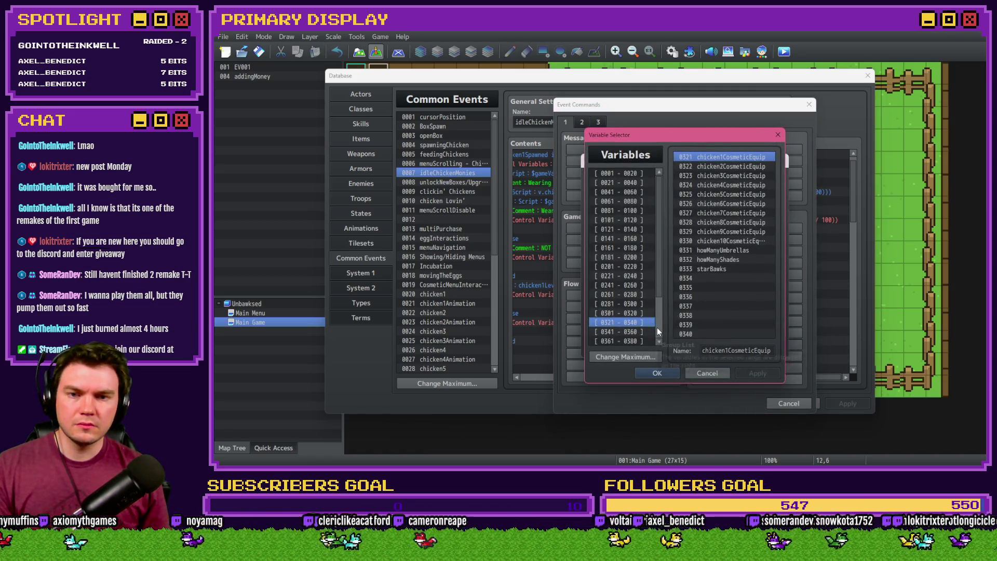
scroll(657, 328, down, 2)
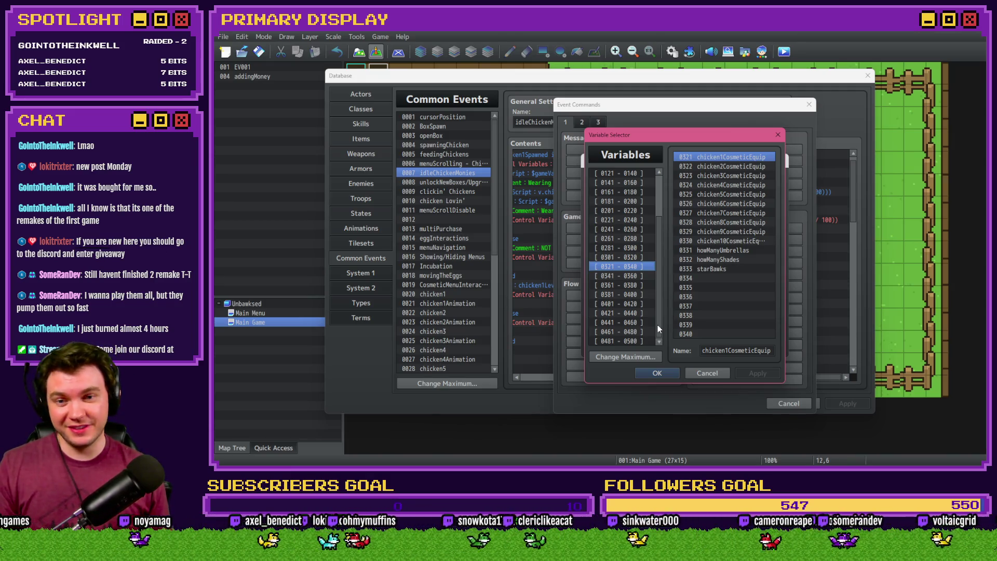
click(634, 276)
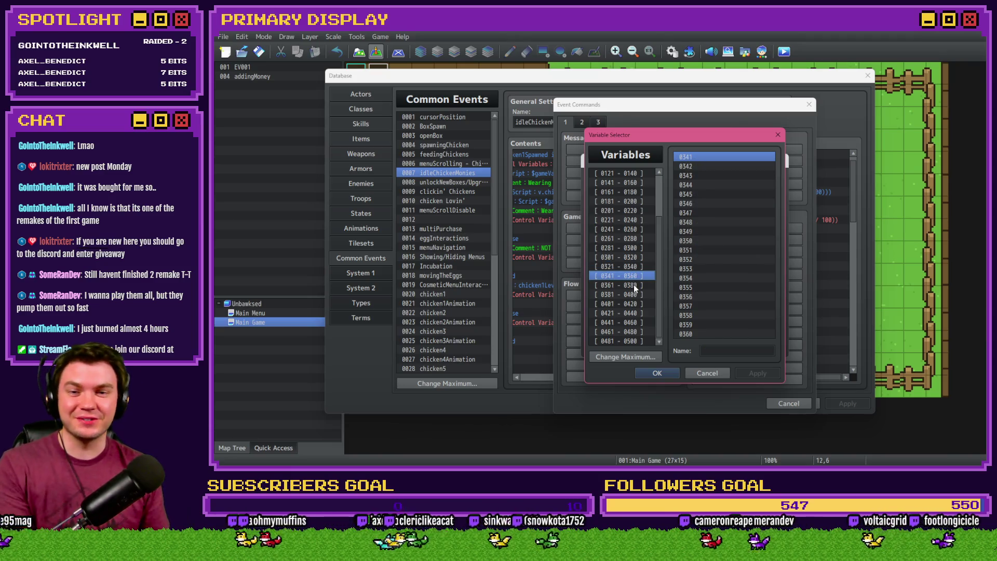
click(634, 286)
key(Down)
key(Down)
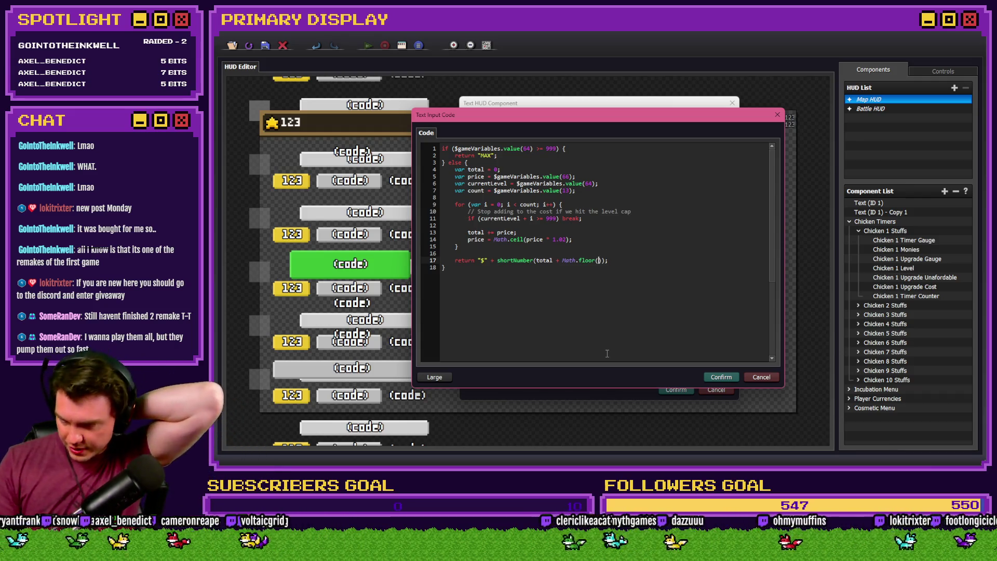
Close the Math.floor() call and wrap line 17's return in an empty if () { } block.
text())
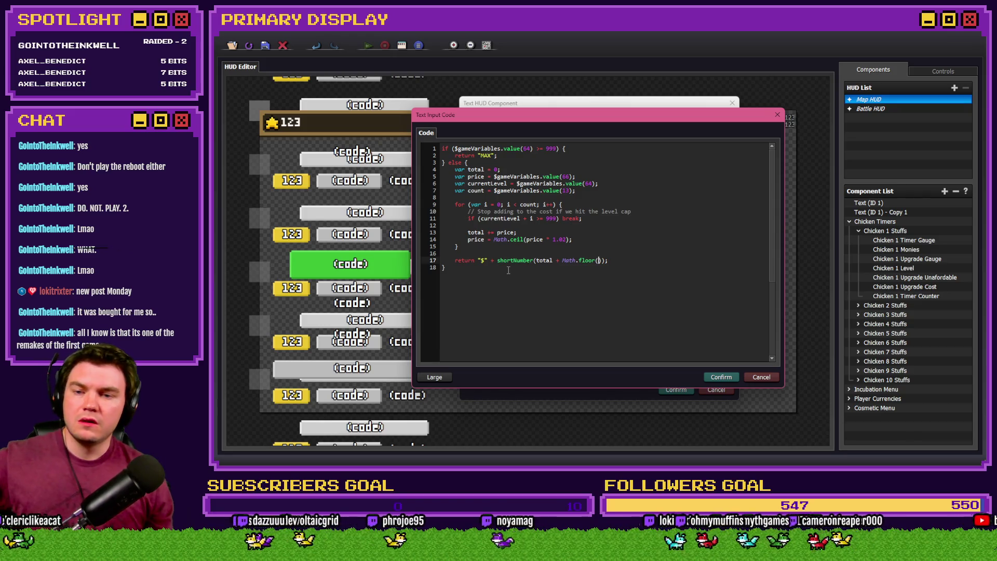
click(452, 261)
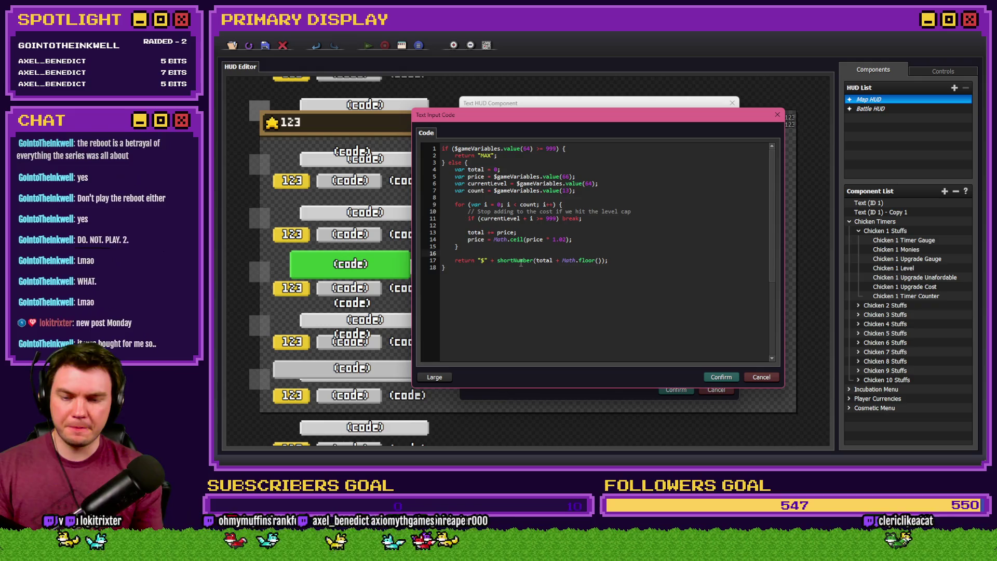
text(if     )
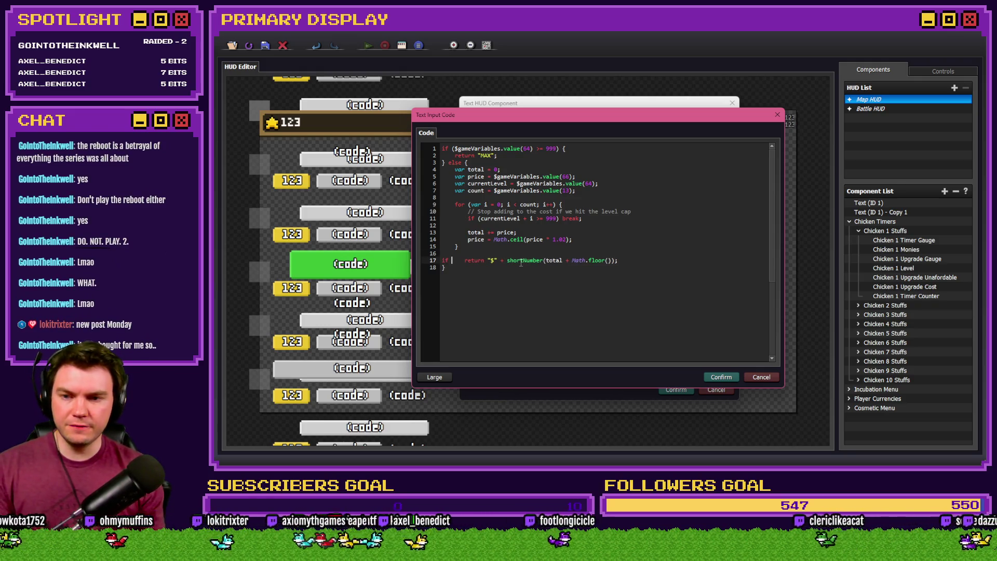
text(())
key(End)
key(Delete)
key(Return)
key(Up)
key(Right)
key(Delete)
key(Delete)
key(Delete)
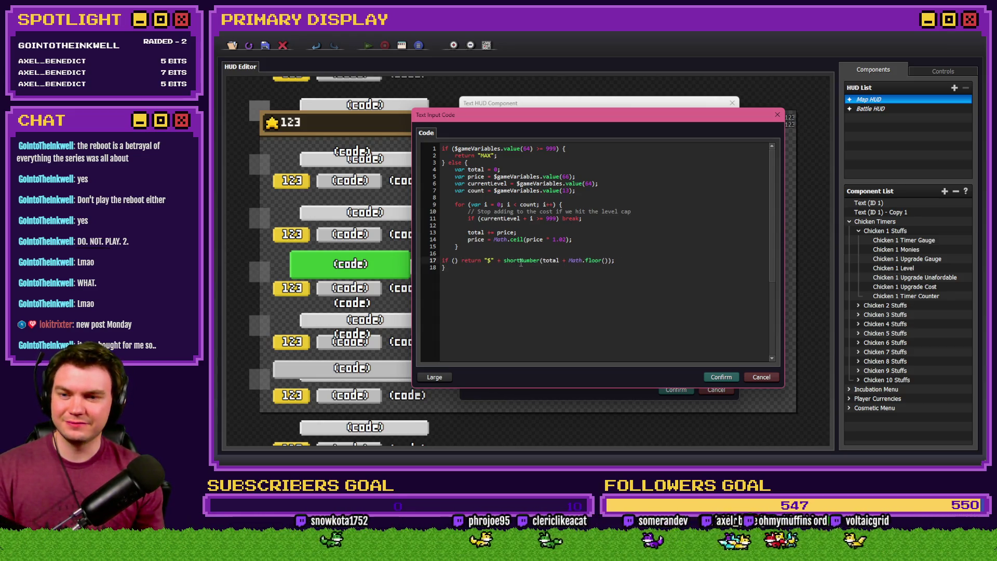
text({)
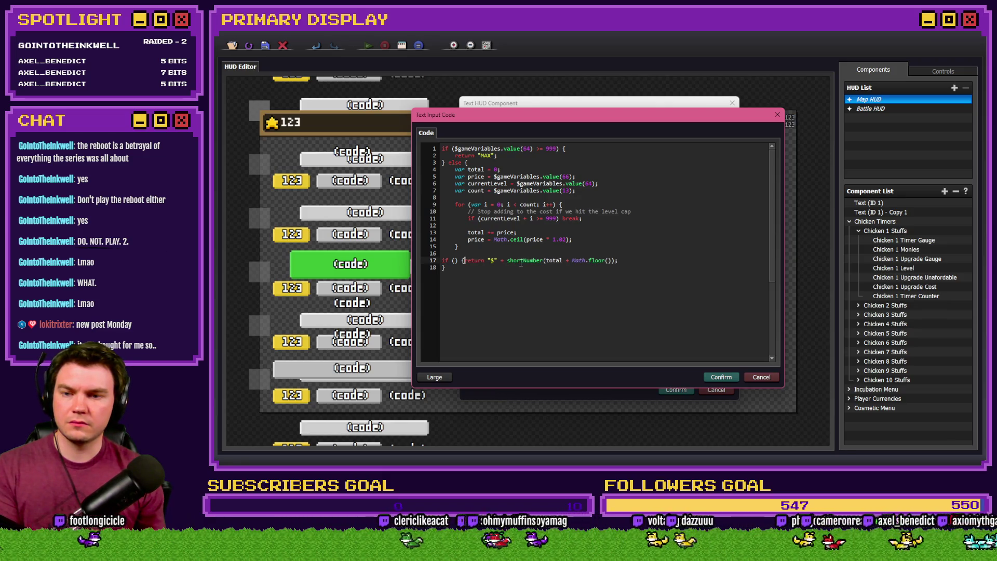
text(};)
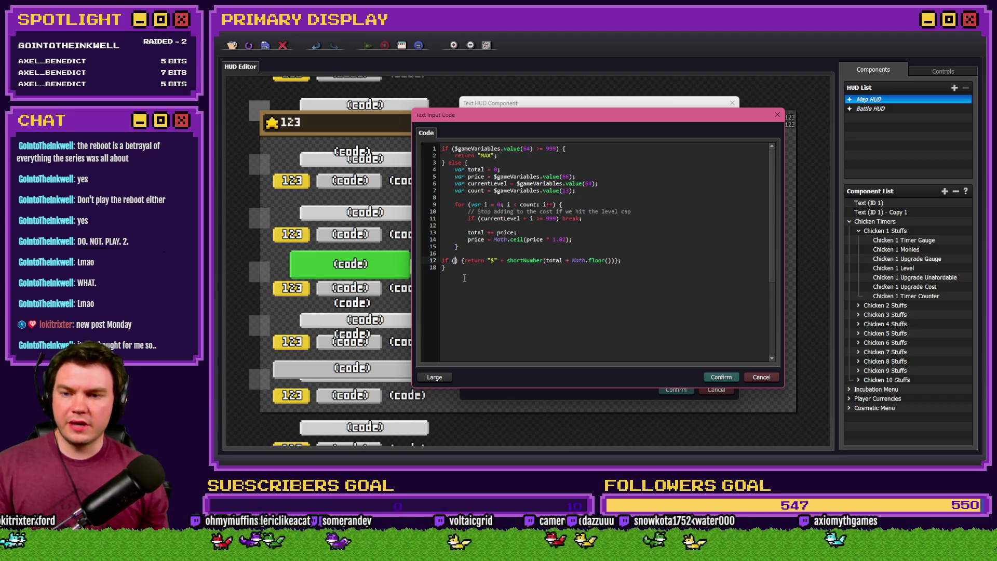
key(alt+Tab)
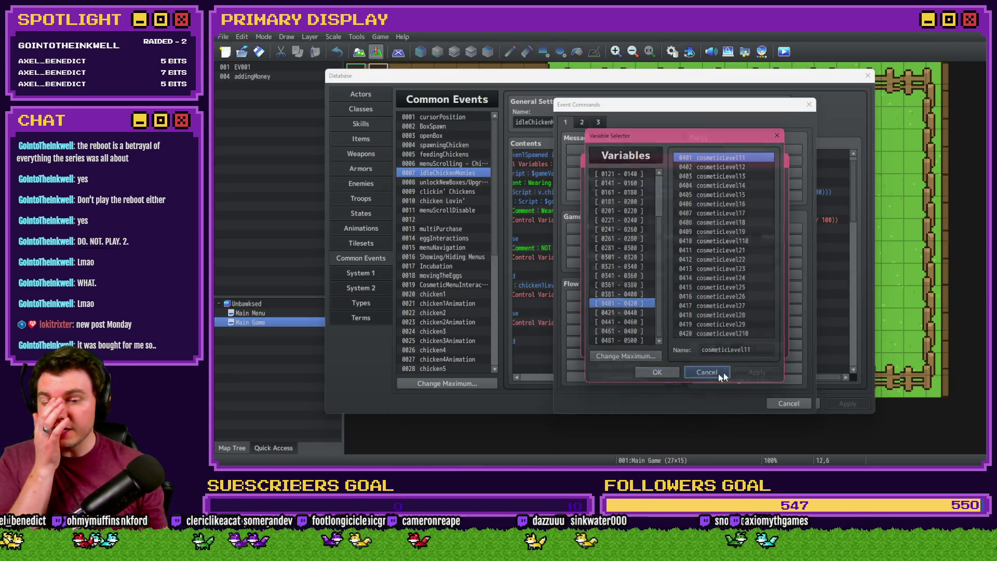
Close the variable dialogs and read the idleChickenMonies crown-check conditional branch.
click(716, 373)
click(763, 347)
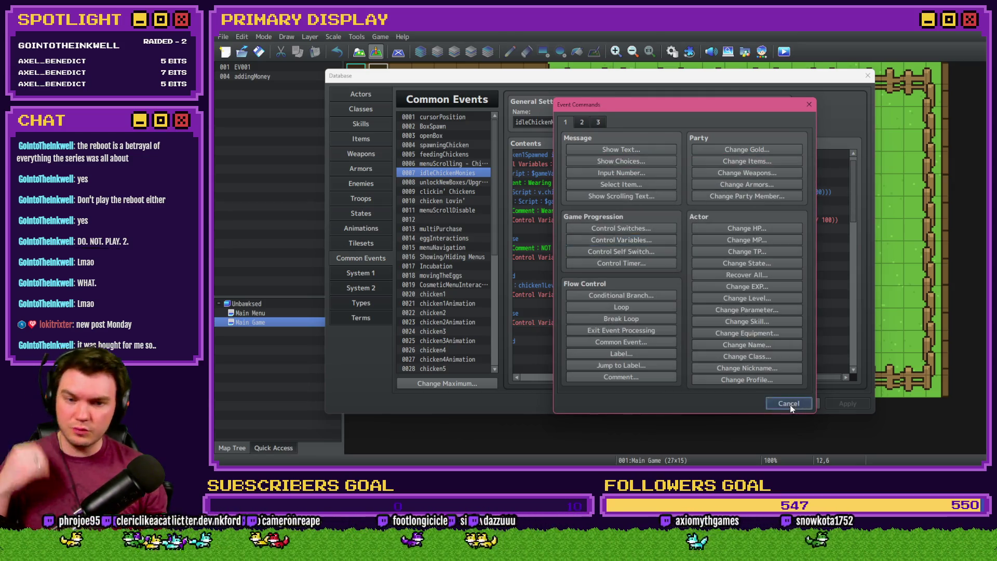
click(789, 404)
scroll(563, 365, left, 3)
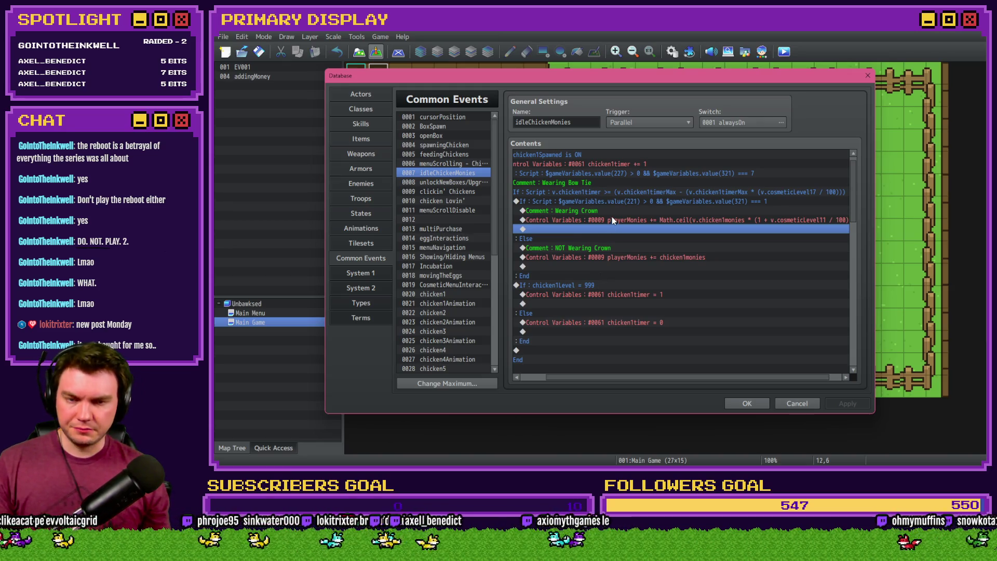
click(621, 202)
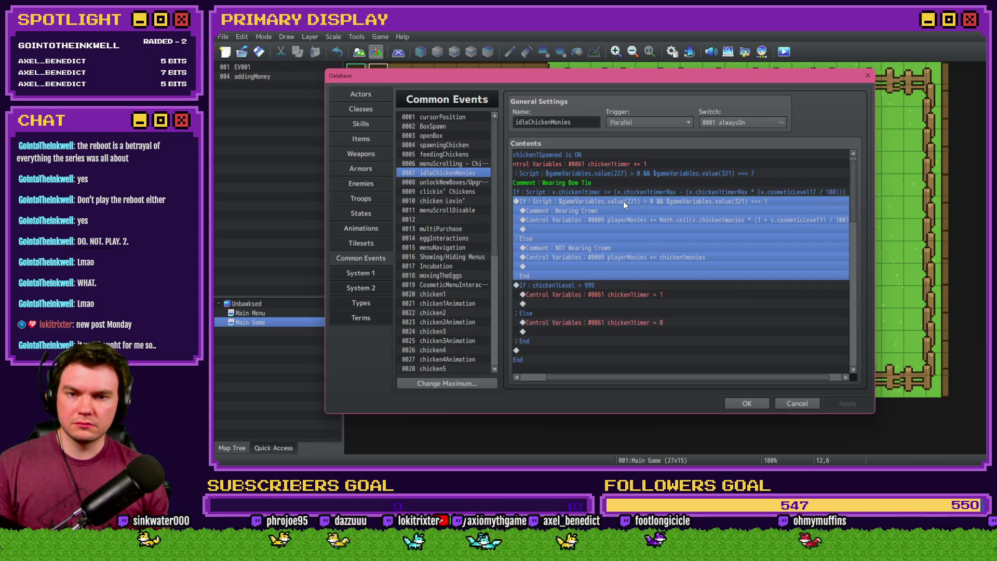
double_click(622, 202)
click(767, 343)
Check variable 0321 chicken1CosmeticEquip in a Control Variables selector, then return to the code.
double_click(643, 230)
click(618, 236)
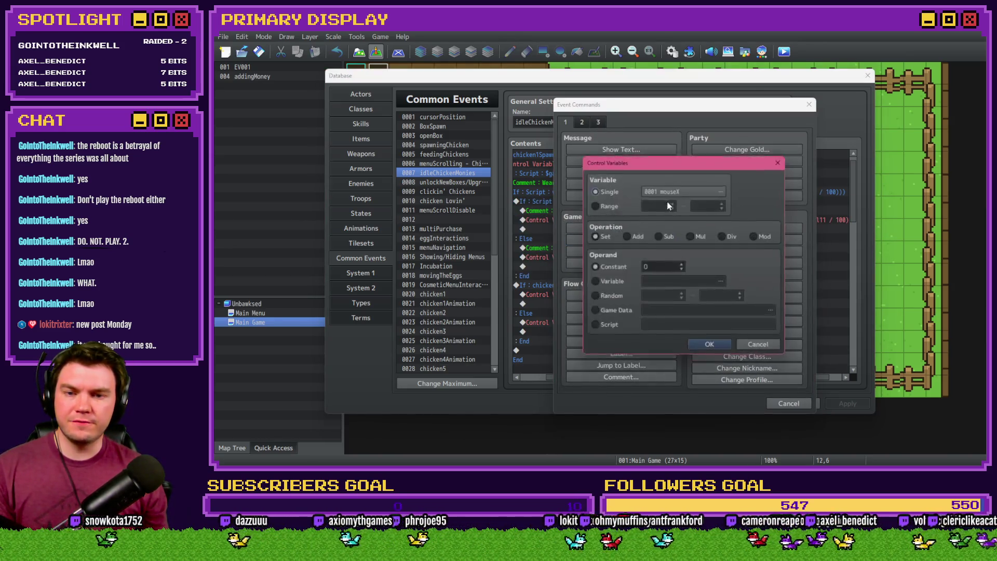
click(671, 191)
key(Up)
key(Up)
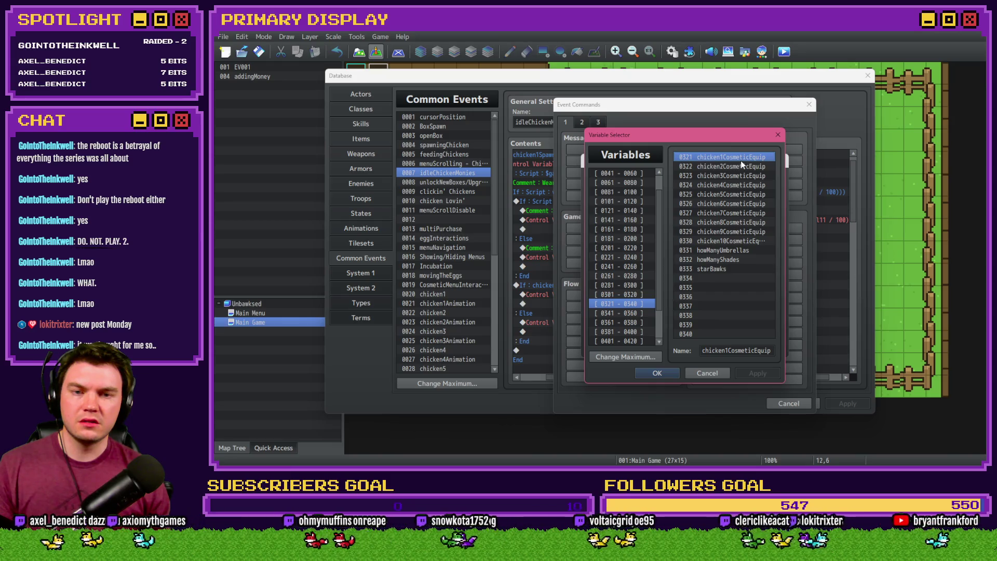
key(alt+Tab)
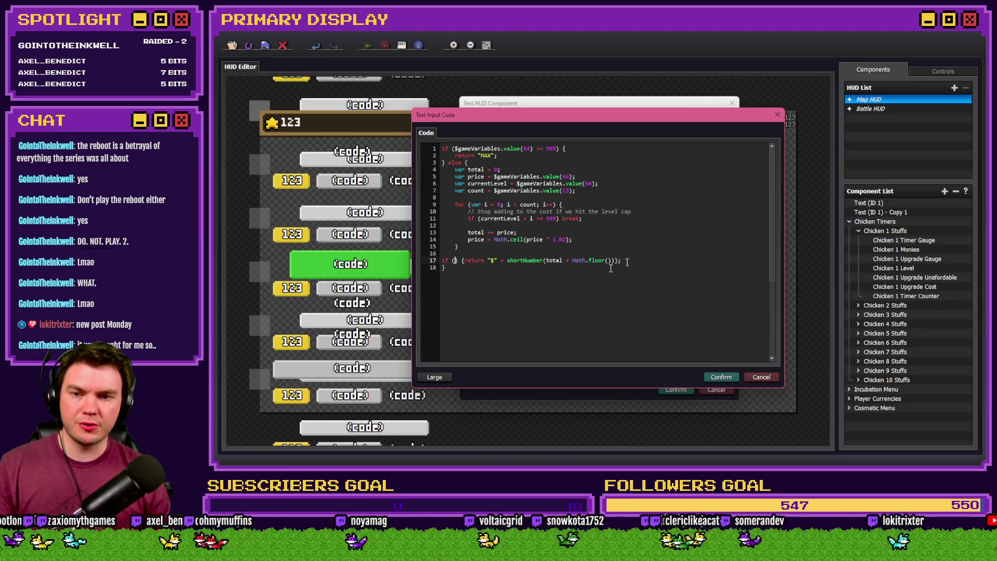
Write the if condition $gameVariables.value(321) === 5 on line 17.
text($gam)
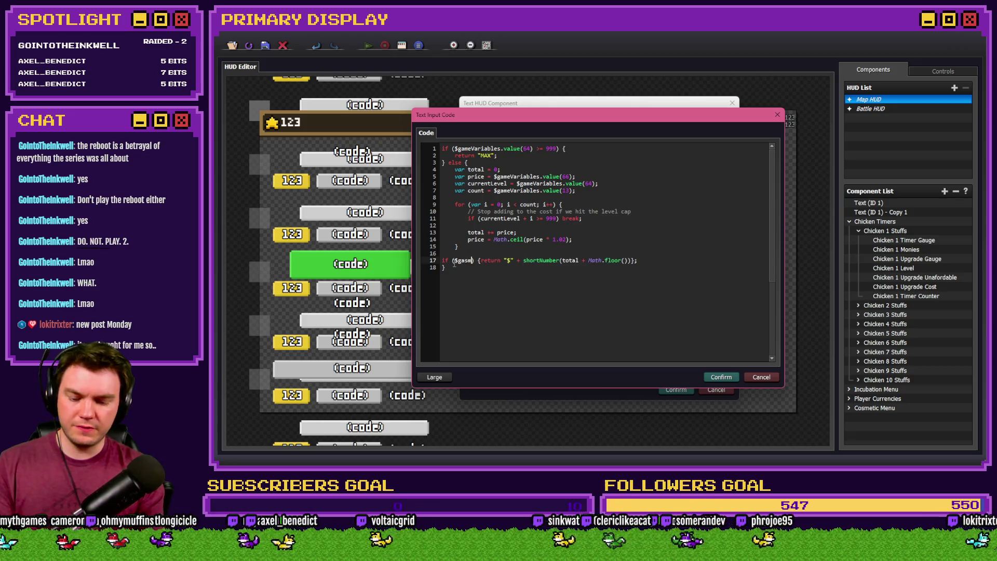
text(eVariables.value())
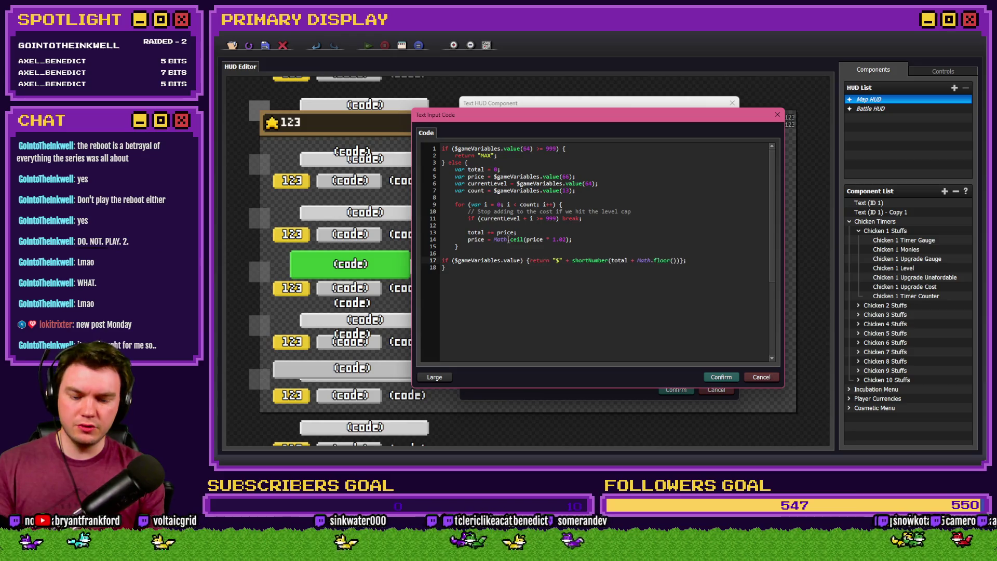
text(321)
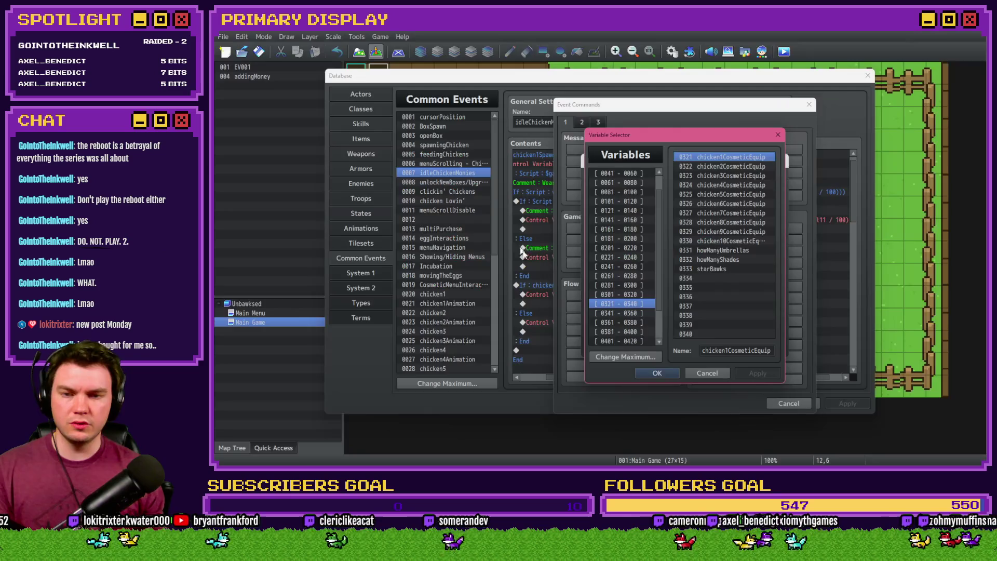
click(723, 373)
key(Escape)
key(Escape)
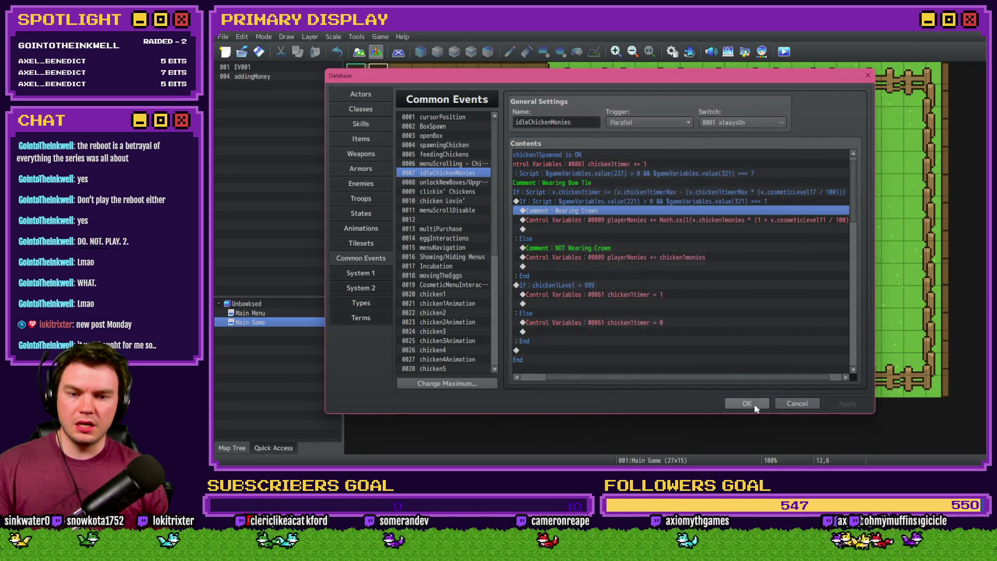
click(746, 402)
key(F9)
click(362, 96)
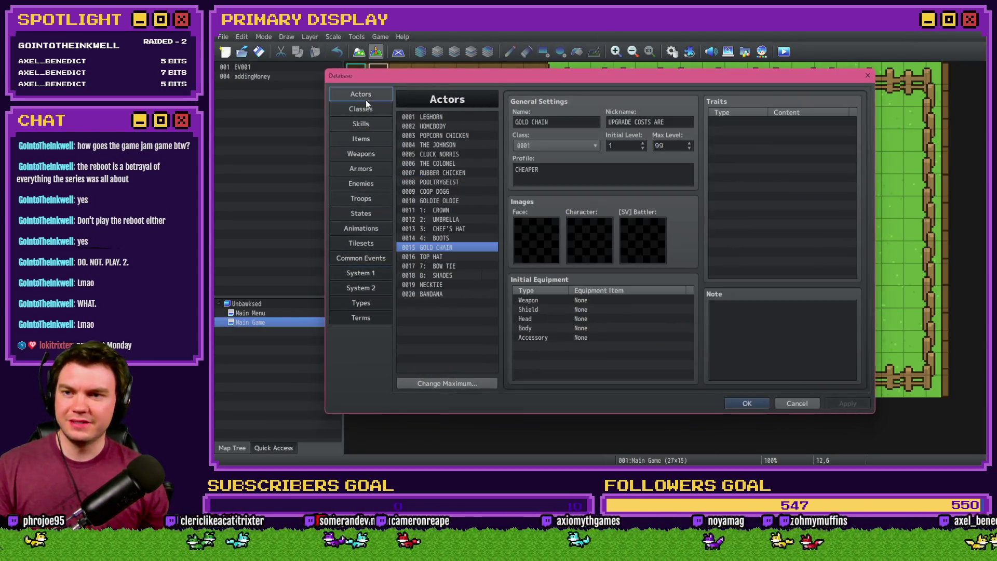
right_click(422, 250)
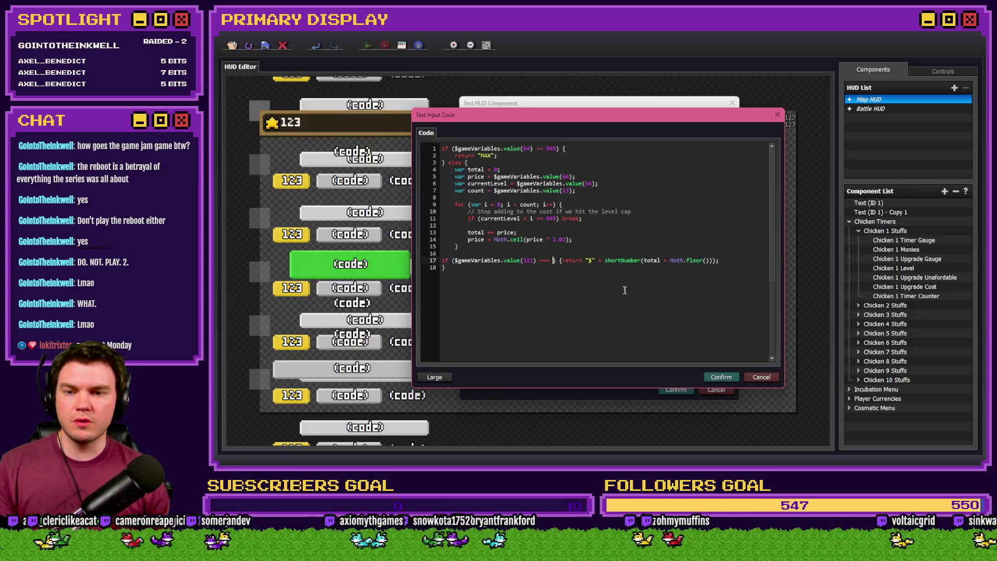
text(5)
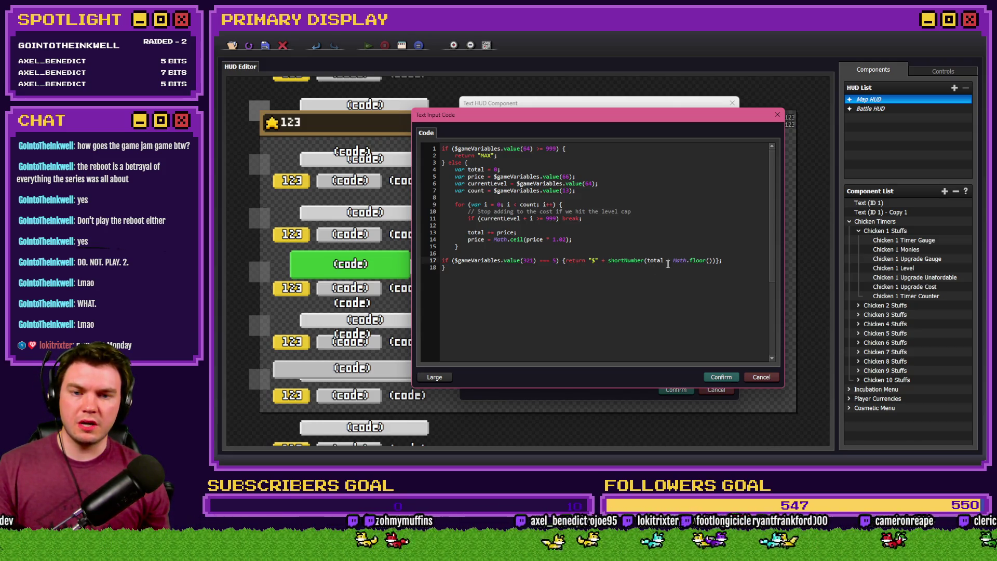
Look up variable 0405 cosmeticLevel15, then start a $gameVariables reference inside Math.floor().
key(alt+Tab)
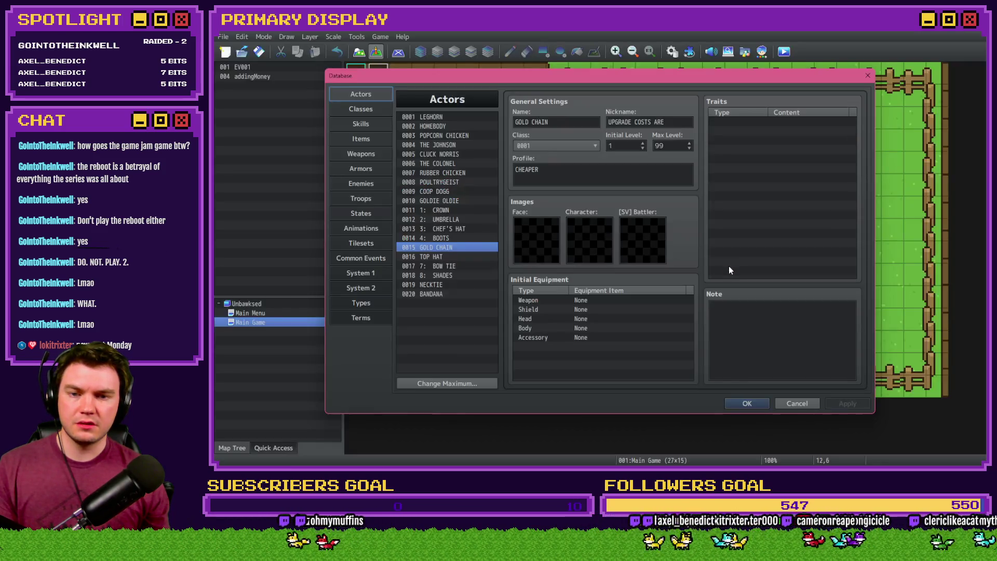
click(373, 258)
double_click(603, 227)
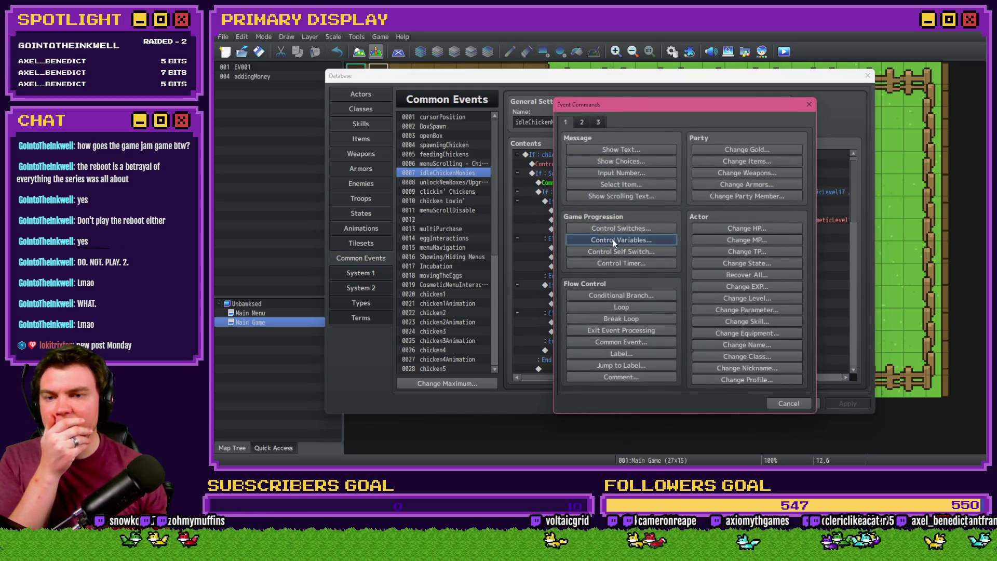
click(613, 239)
click(686, 191)
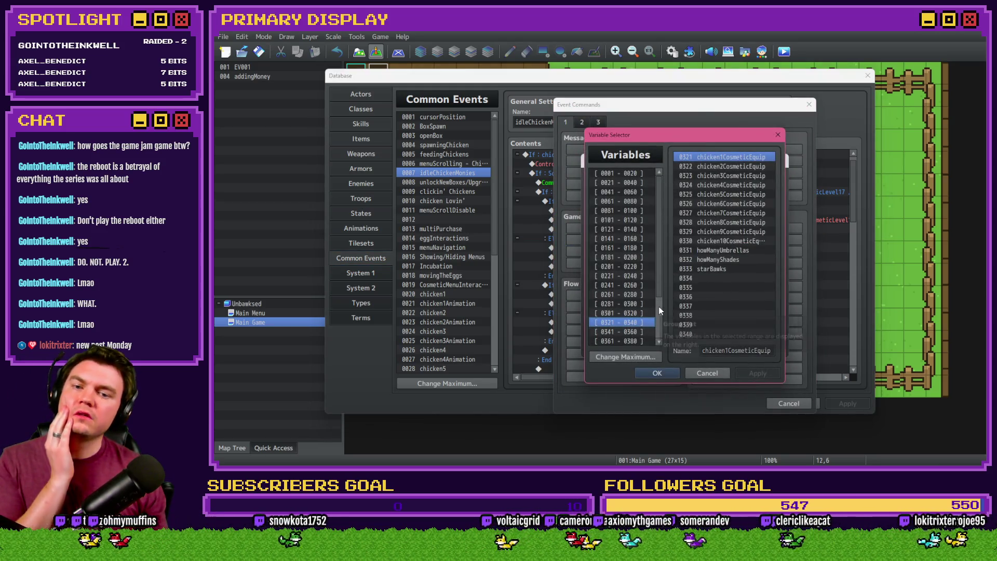
scroll(644, 311, down, 2)
click(641, 314)
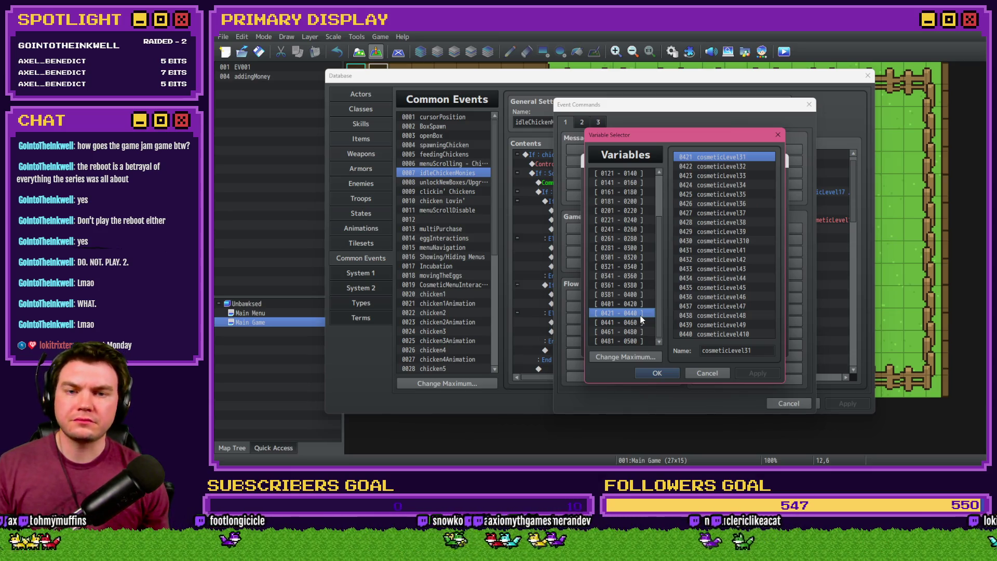
key(Up)
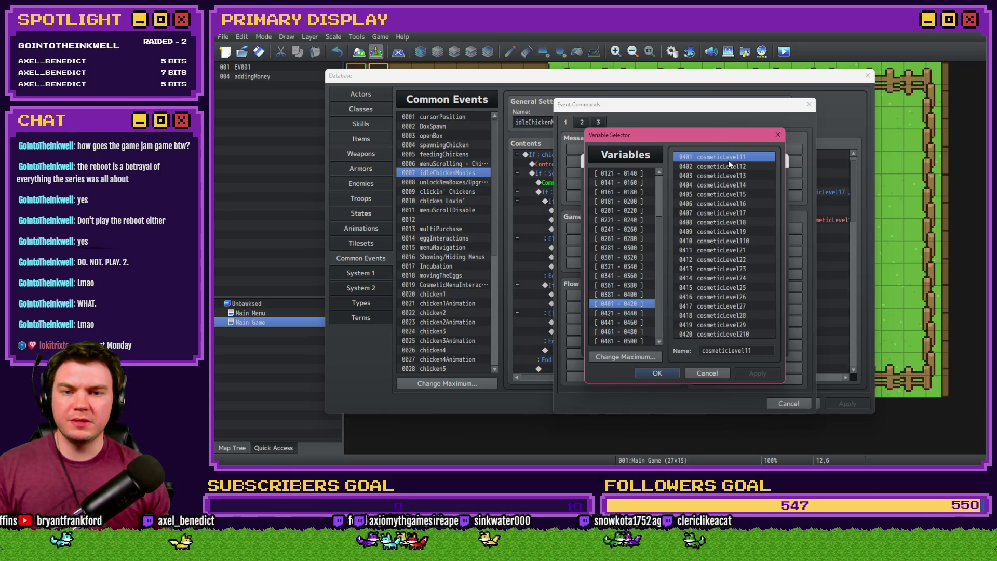
click(737, 195)
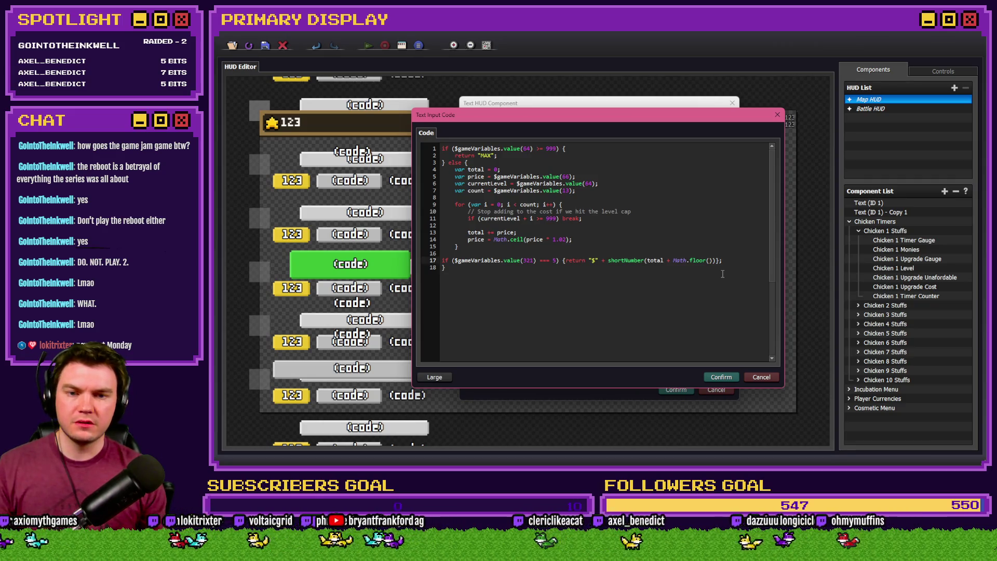
text($gameVaria)
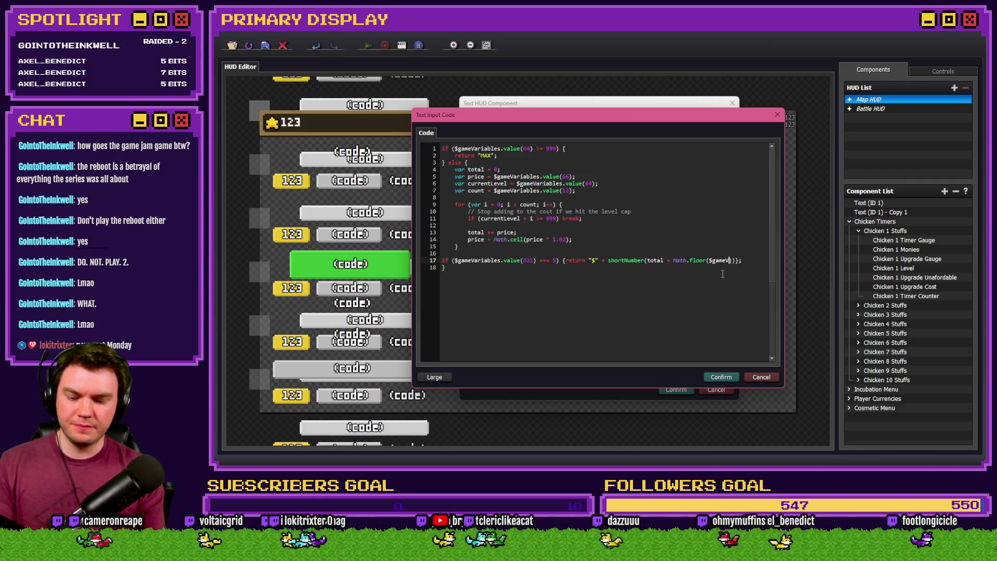
text(bles.value)
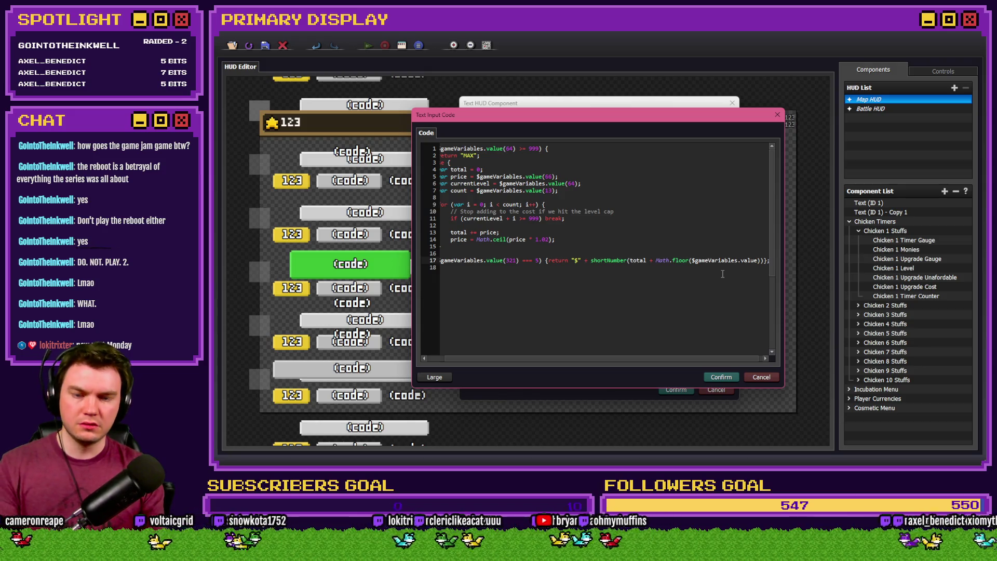
Complete line 17's Math.floor($gameVariables.value(405) / 100) expression.
click(722, 274)
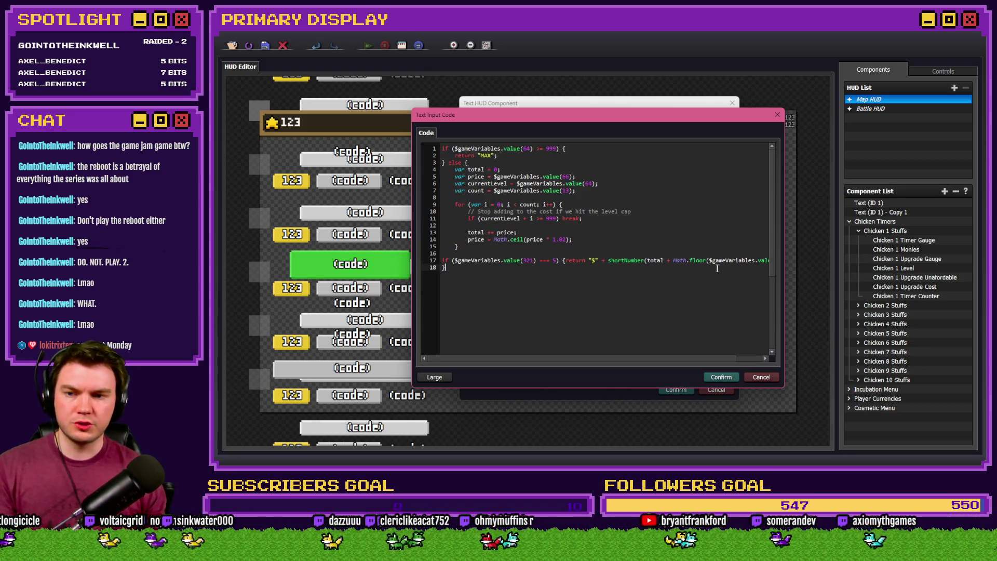
key(Up)
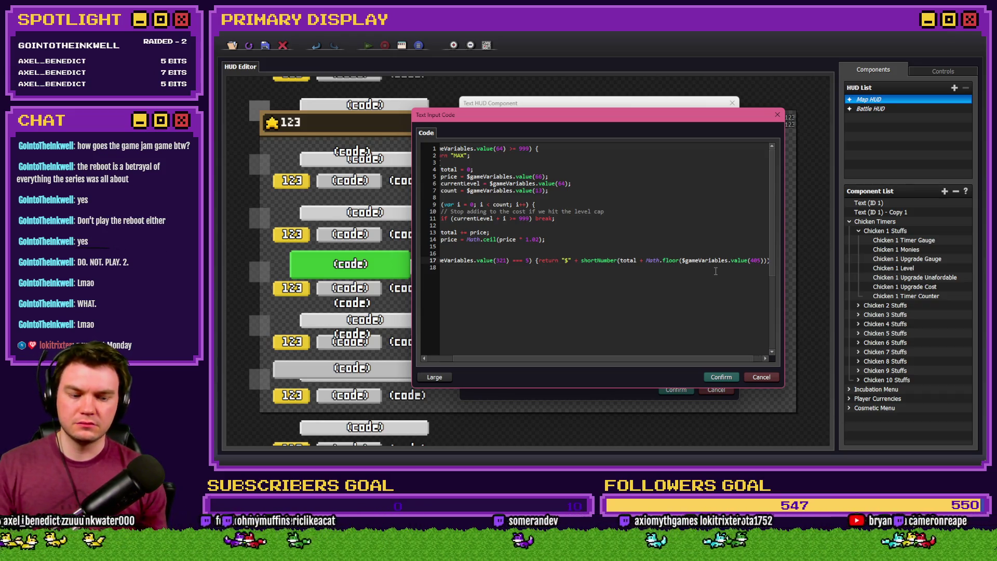
text(/ 100)
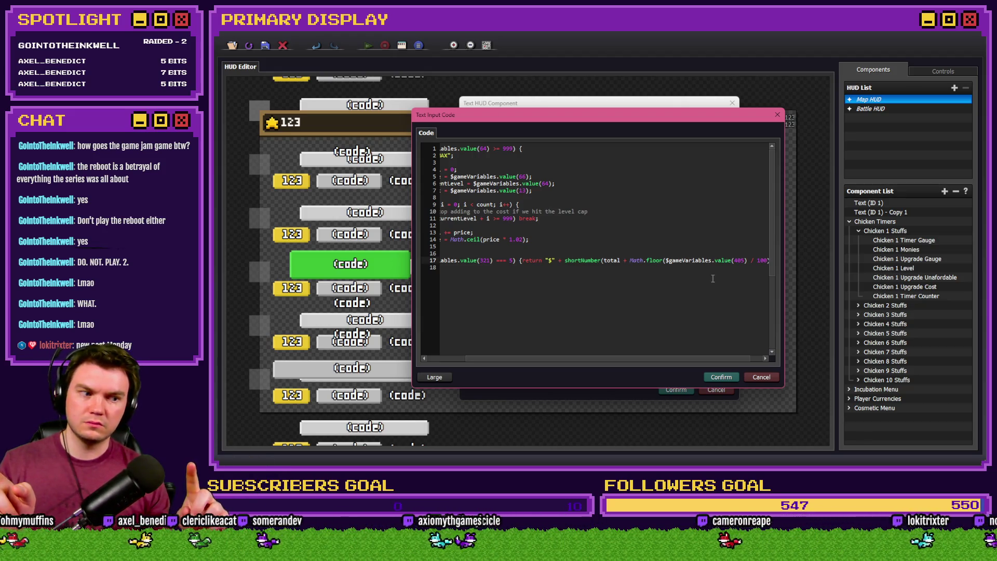
text())
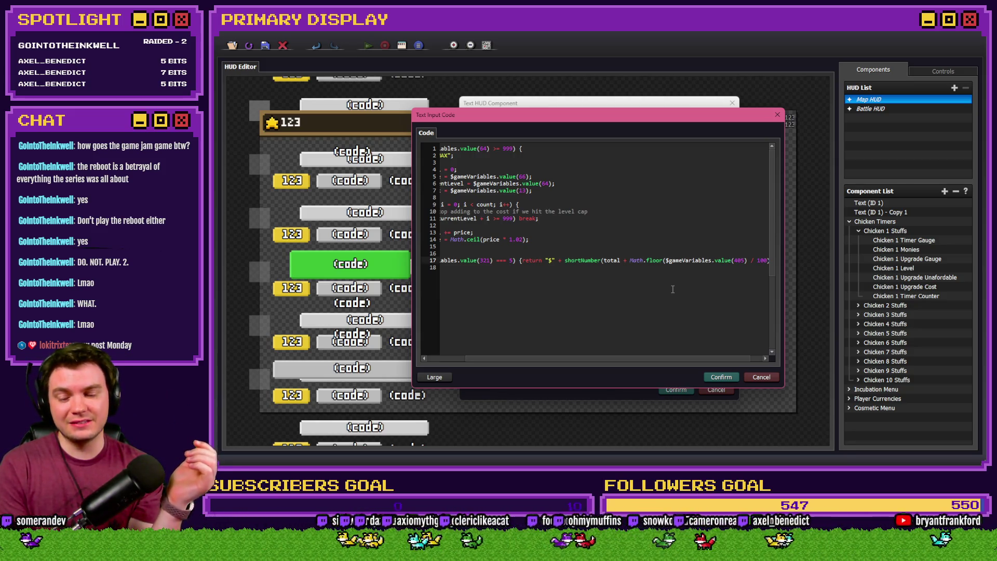
Close the variable and event command dialogs and show the Database's Actors list.
key(alt+Tab)
click(703, 372)
key(Escape)
click(787, 403)
click(364, 97)
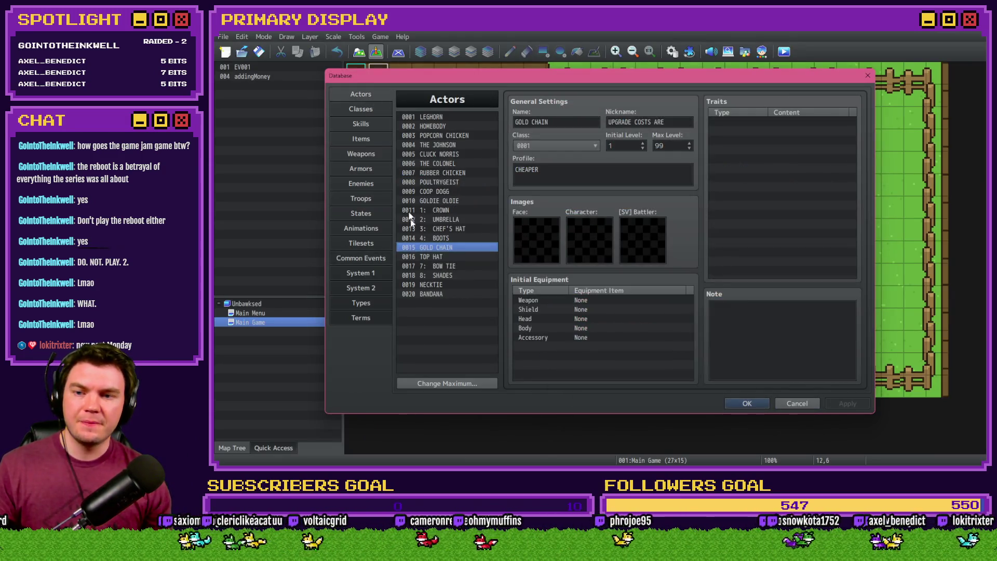
Browse the cosmetic actors in the Database, viewing the NECKTIE and BANDANA entries.
click(426, 256)
click(432, 285)
click(436, 294)
click(440, 257)
click(437, 284)
click(436, 296)
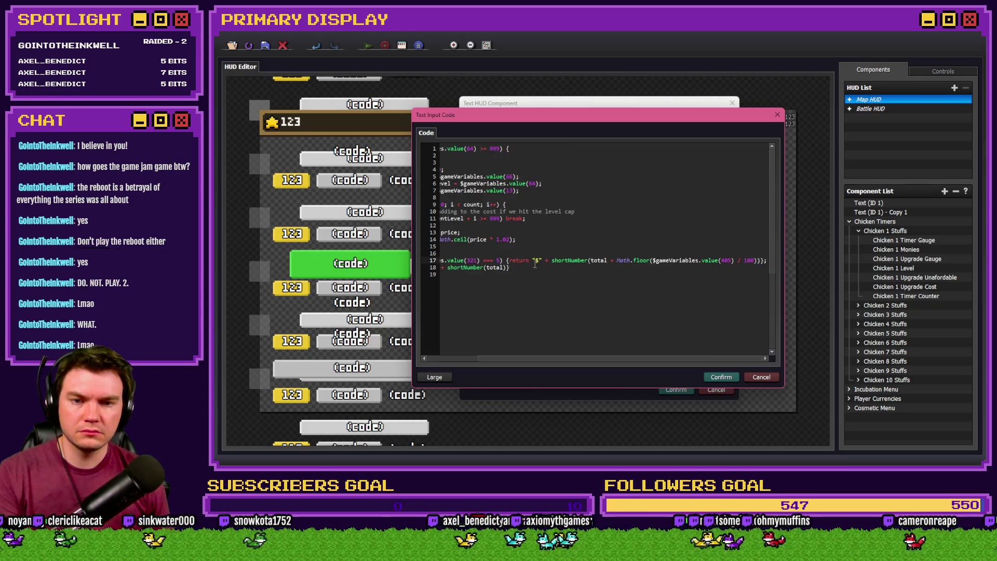
scroll(540, 268, left, 2)
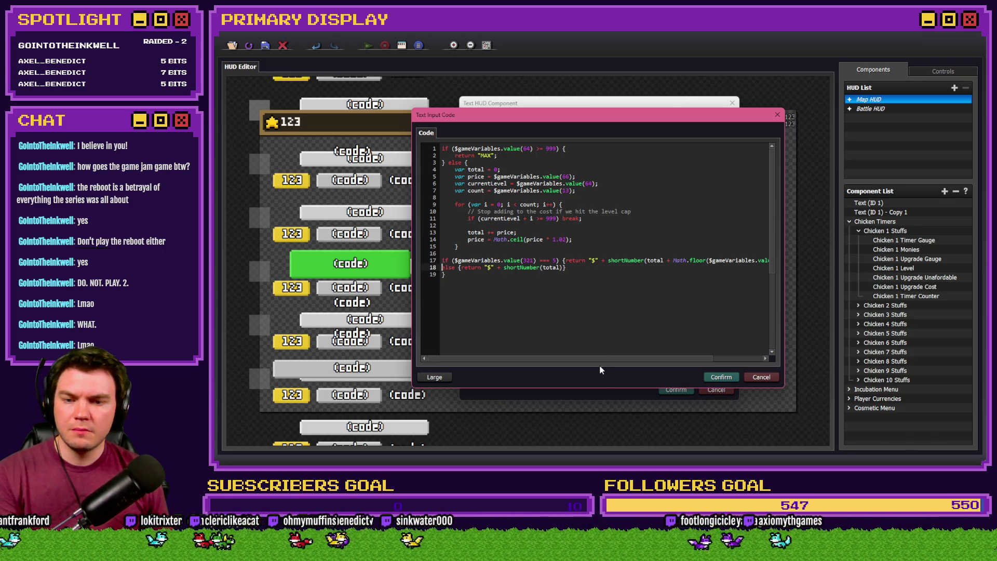
drag(689, 358, 743, 358)
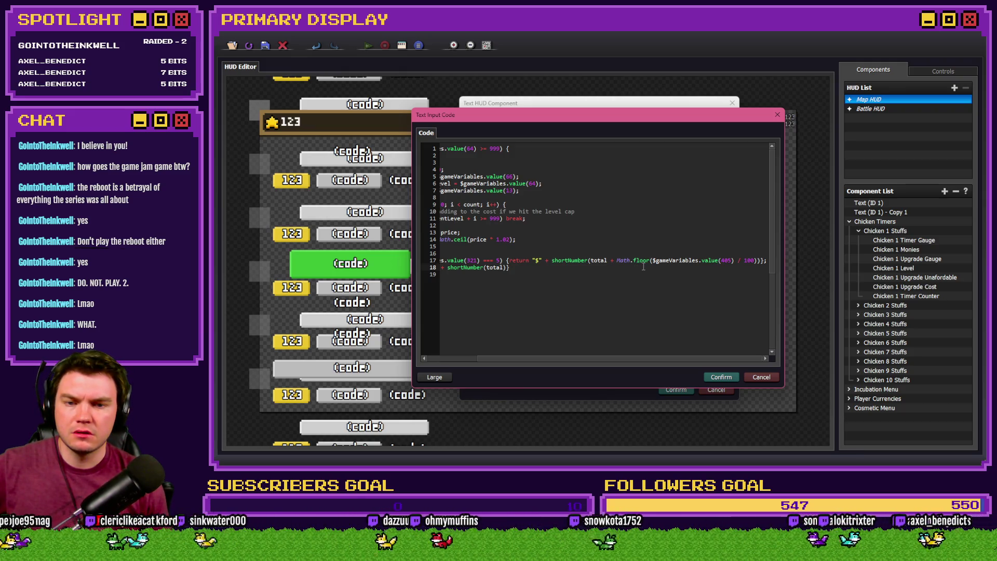
drag(574, 358, 515, 358)
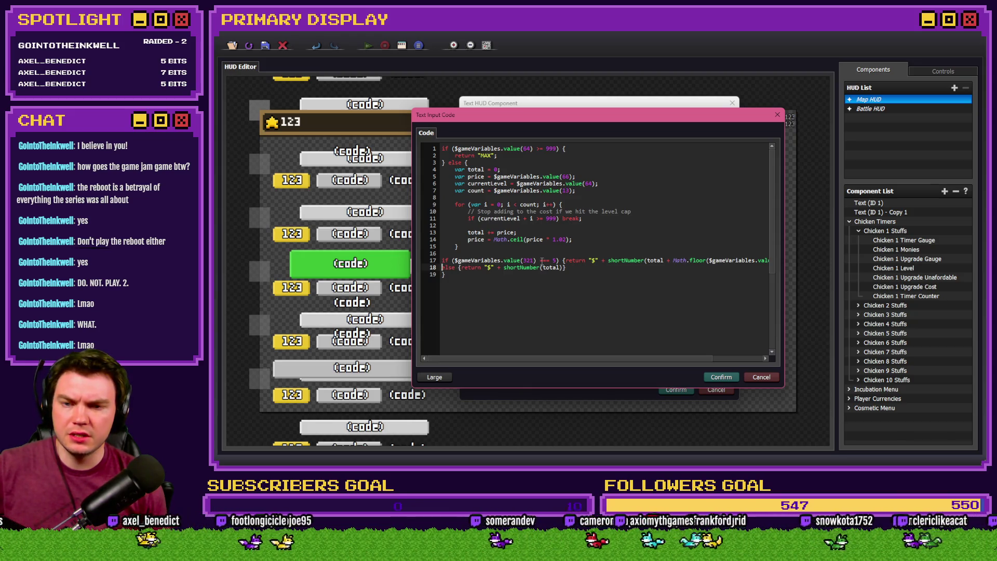
drag(585, 358, 666, 357)
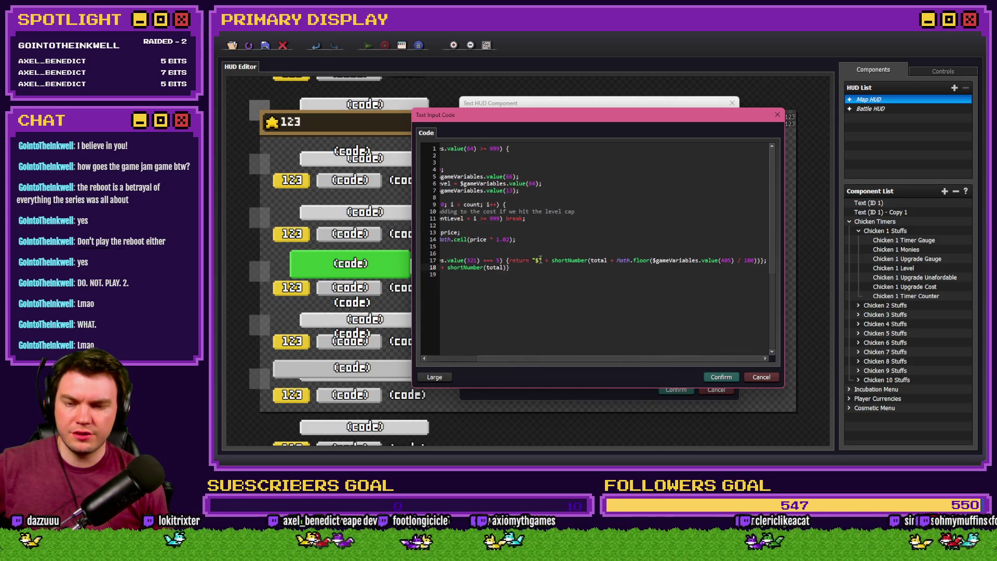
key(Home)
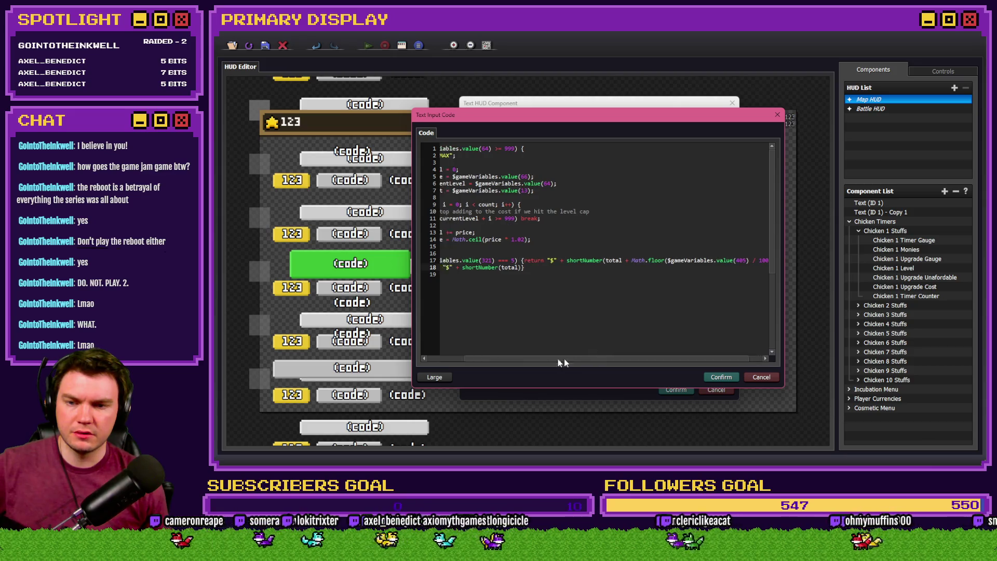
drag(519, 362, 577, 362)
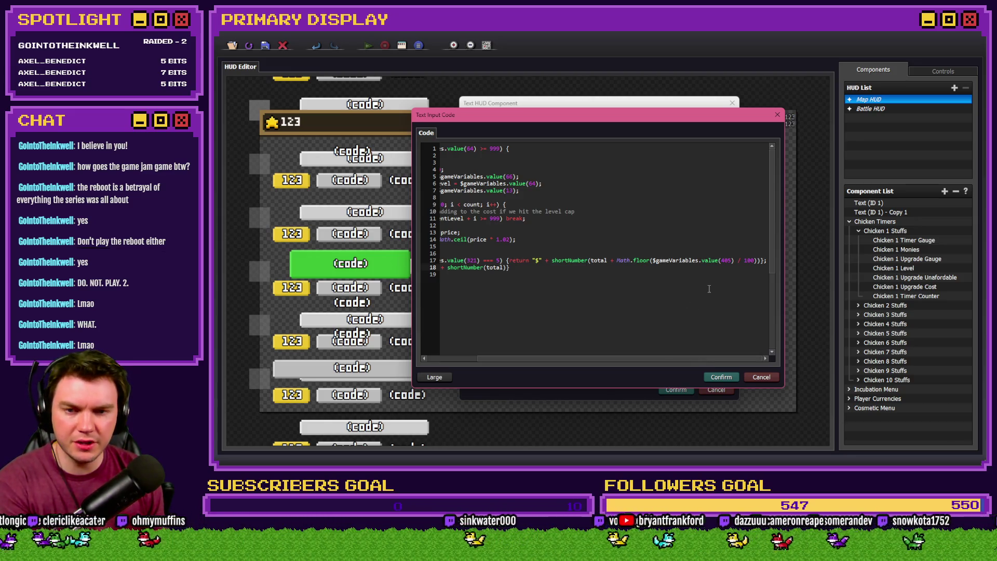
click(754, 260)
key(Down)
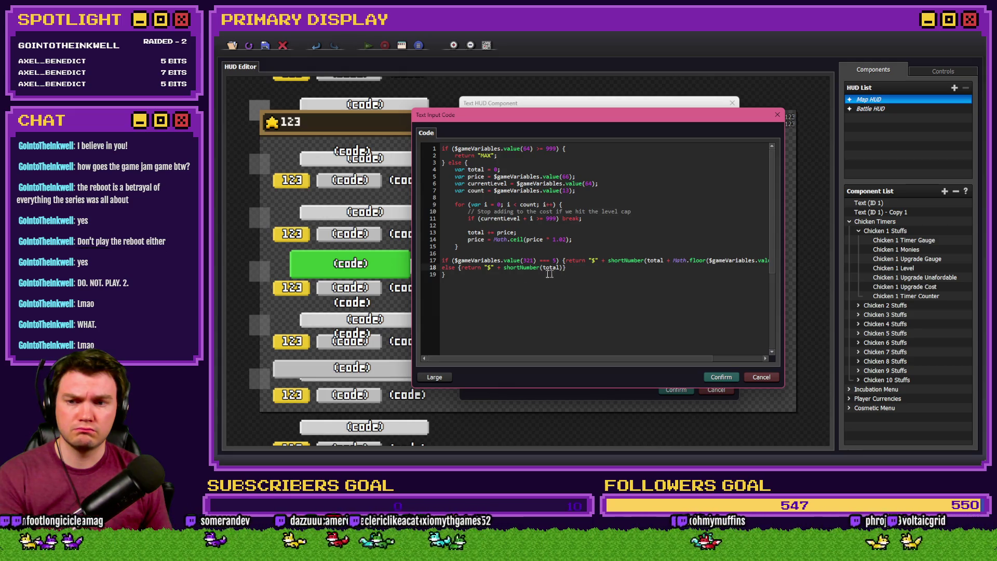
Comment out line 17 with //, strip 'else {' and '}' from line 18, and confirm both dialogs.
click(444, 261)
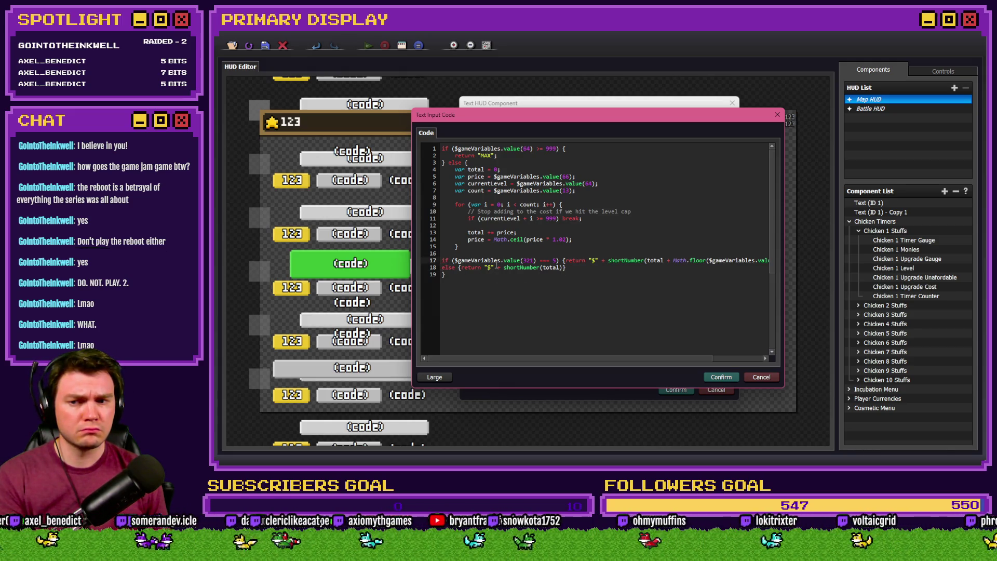
text(//)
key(Down)
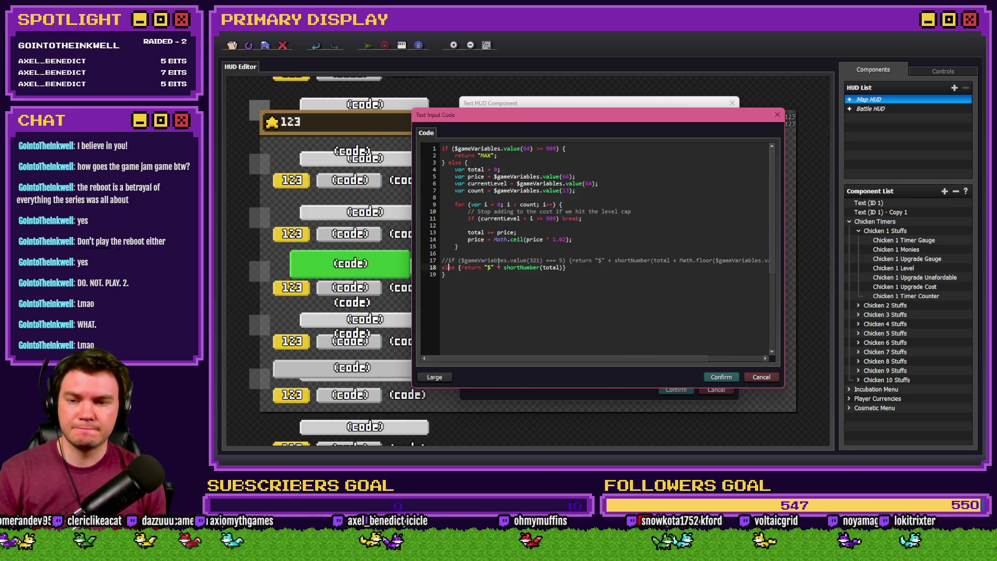
key(Right)
key(Right)
key(Right)
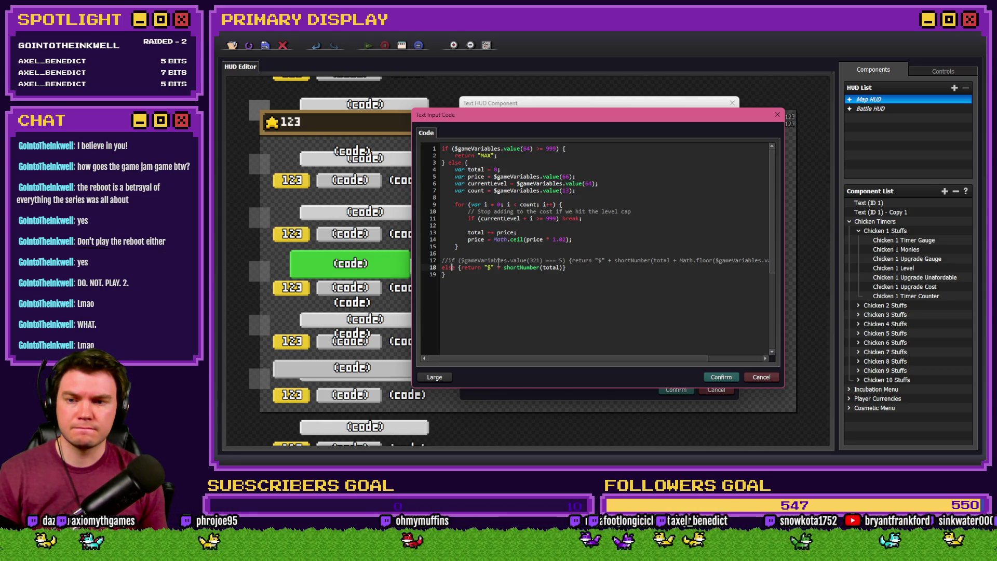
key(End)
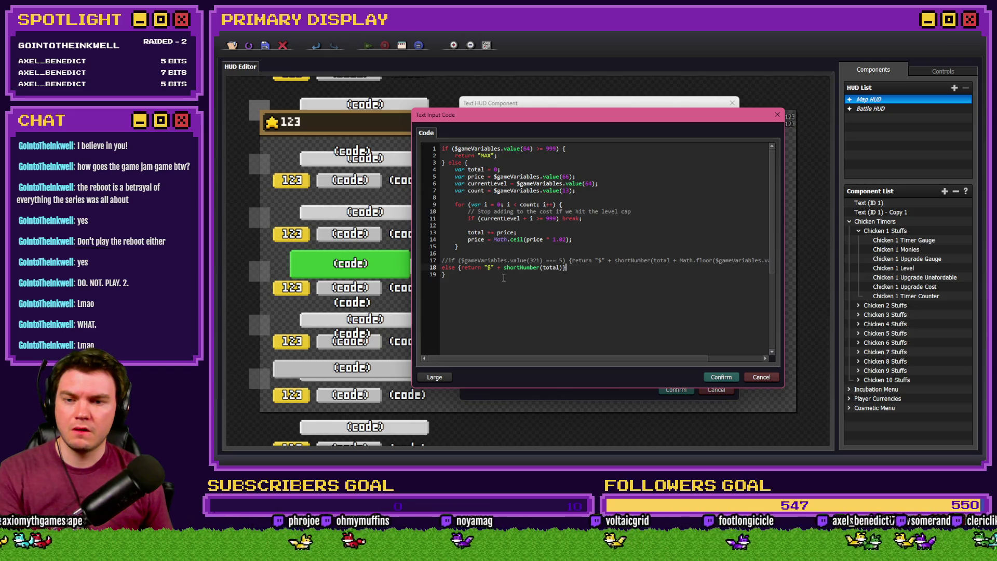
key(BackSpace)
key(Home)
key(Delete)
key(Delete)
key(Delete)
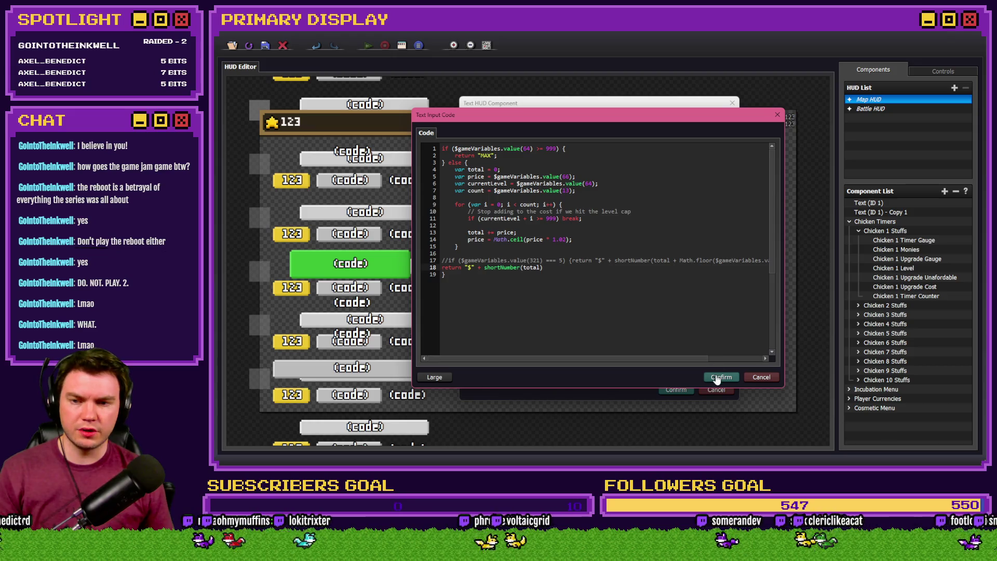
click(721, 377)
click(676, 390)
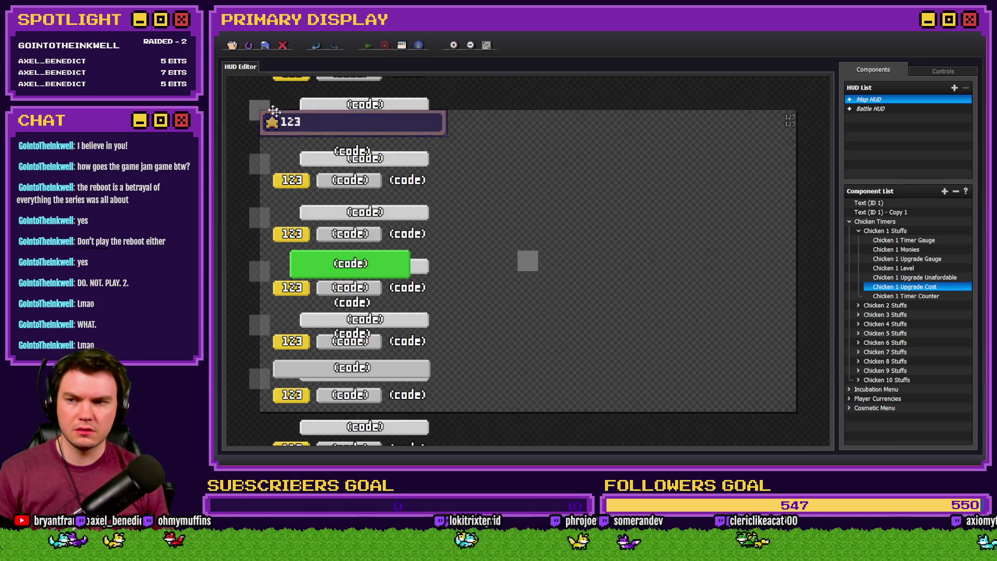
Playtest buying a Leghorn ($0.05 cost shown), then reopen Chicken 1 Upgrade Cost's text input.
click(265, 45)
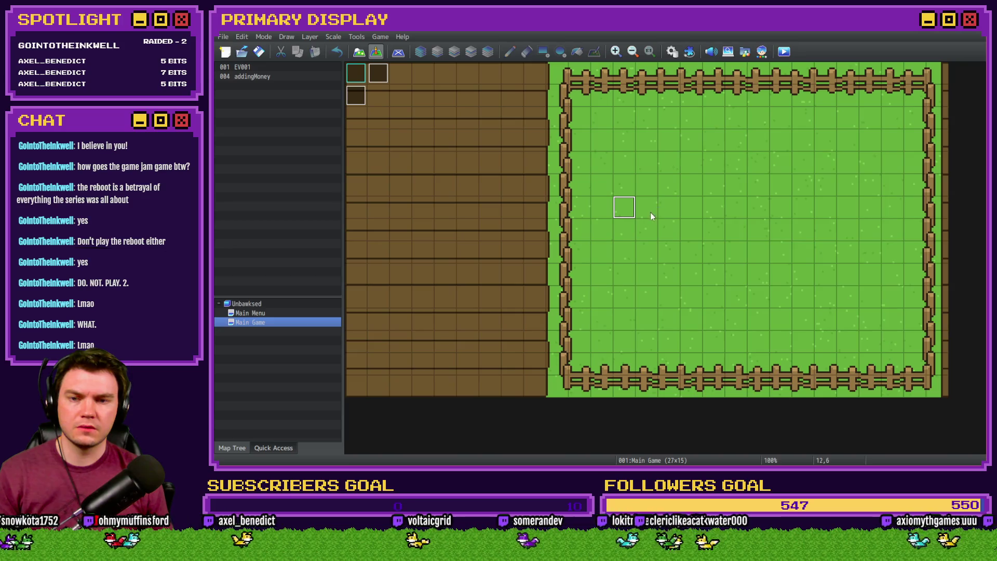
key(ctrl+r)
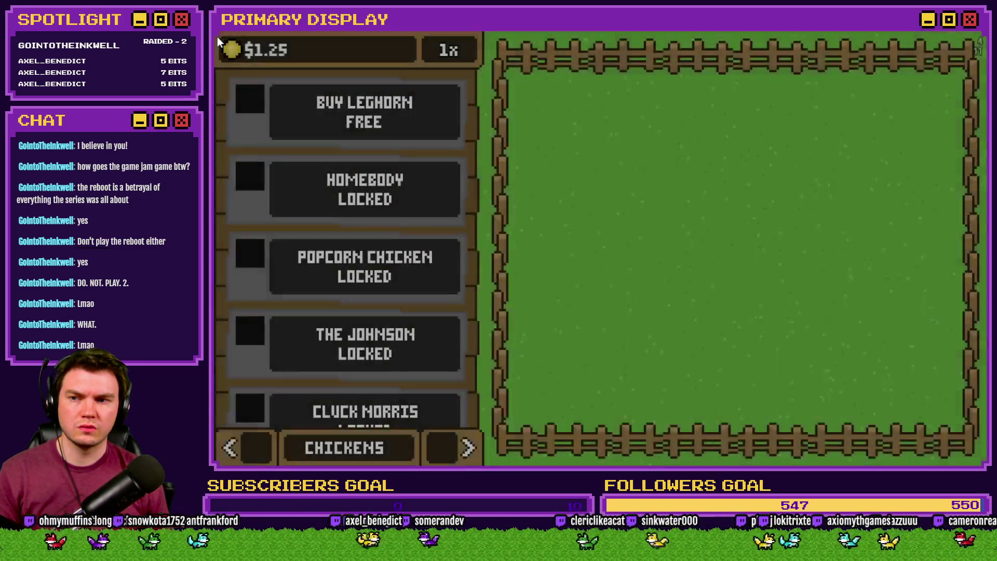
click(345, 129)
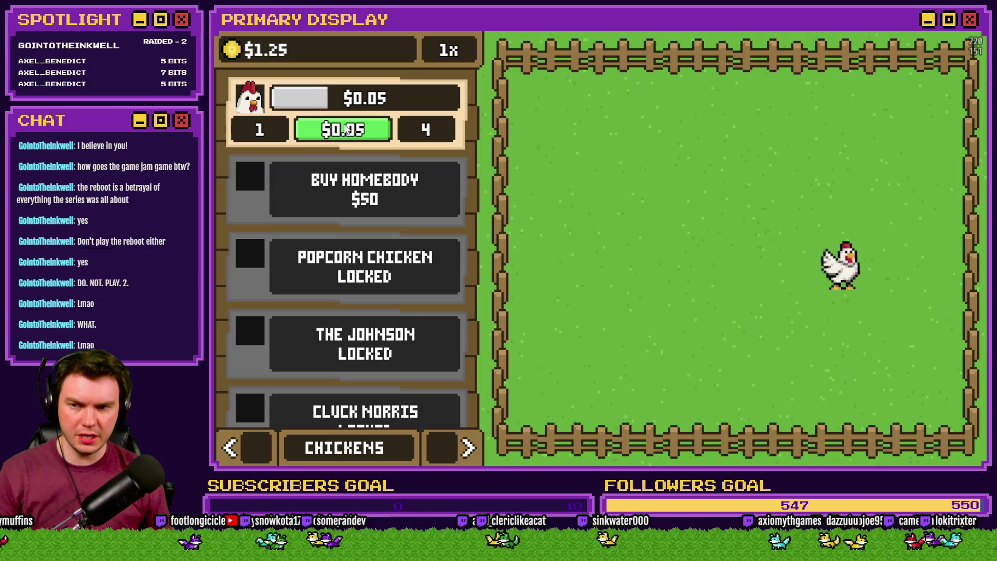
key(alt+F4)
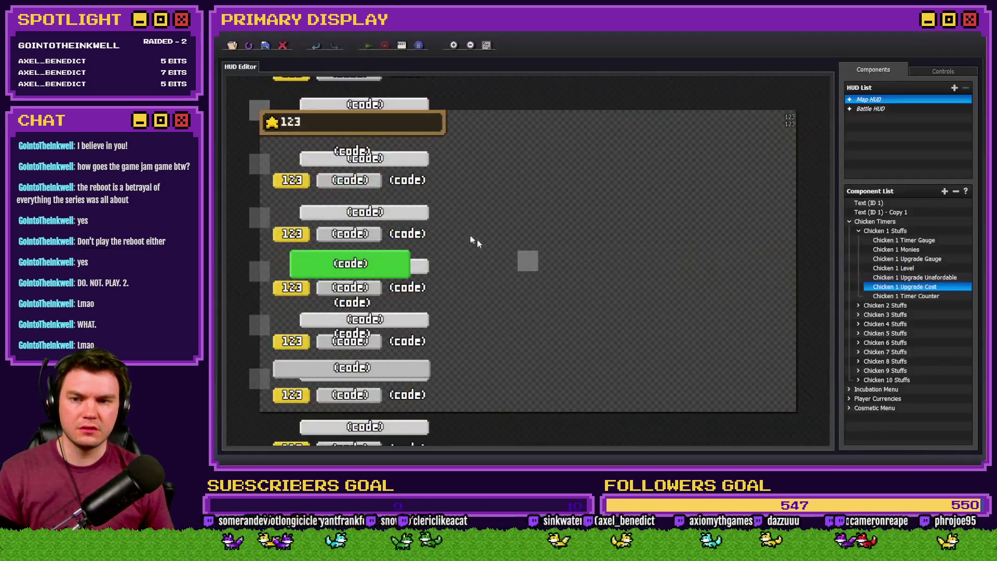
double_click(924, 287)
click(517, 271)
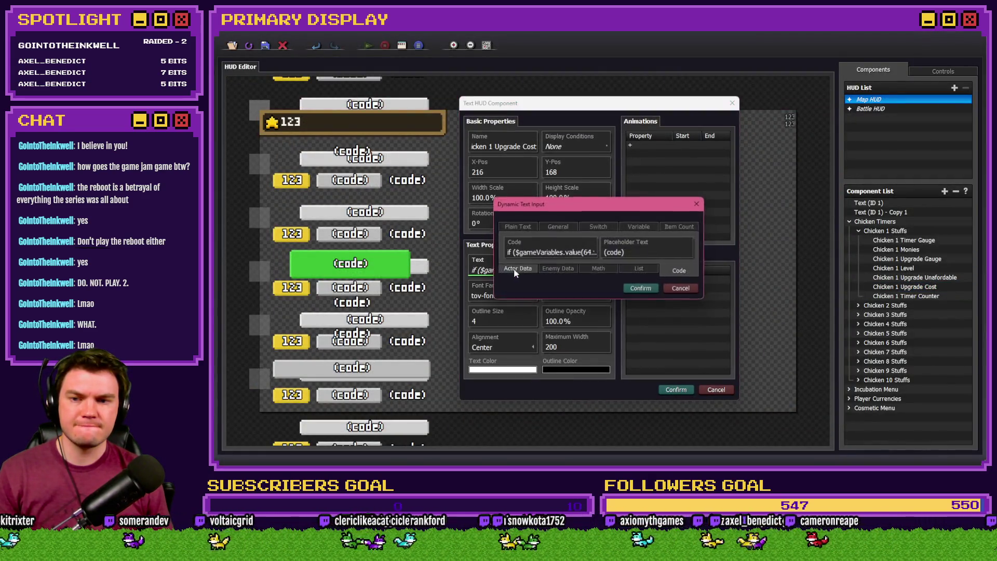
Turn line 18 into an else {} branch, uncomment line 17's discount if, and confirm both dialogs.
double_click(524, 253)
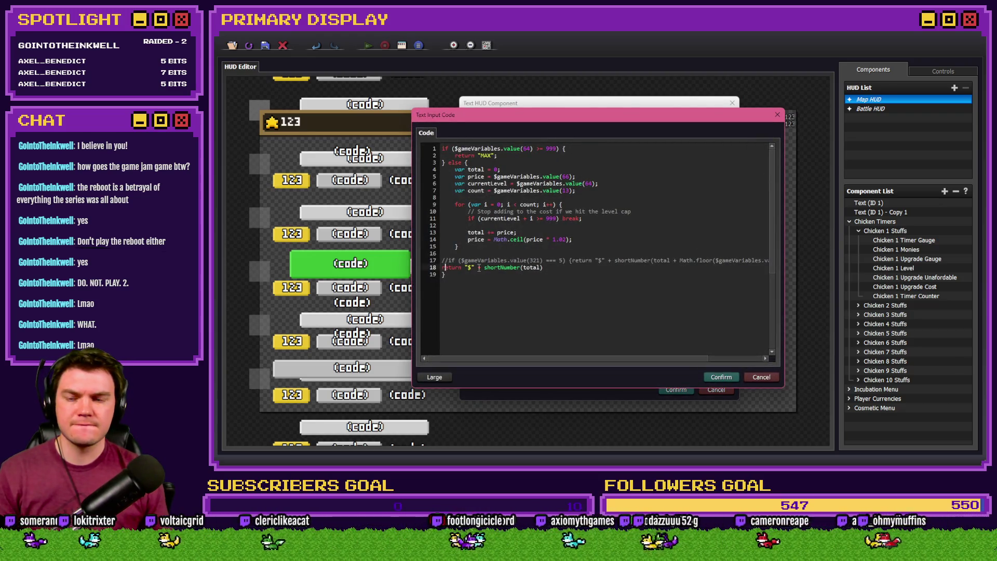
text(else {)
text(})
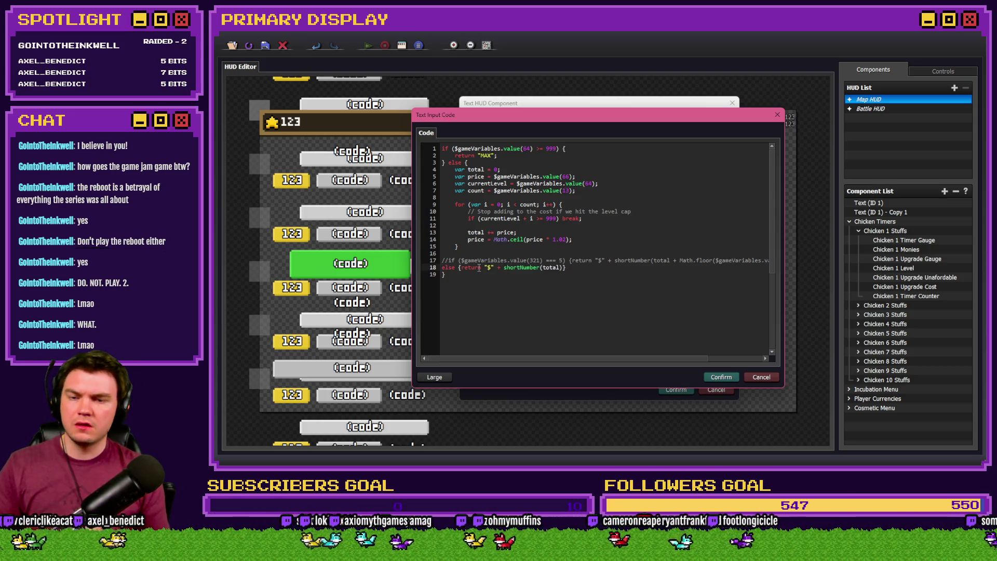
key(Up)
key(Delete)
key(Delete)
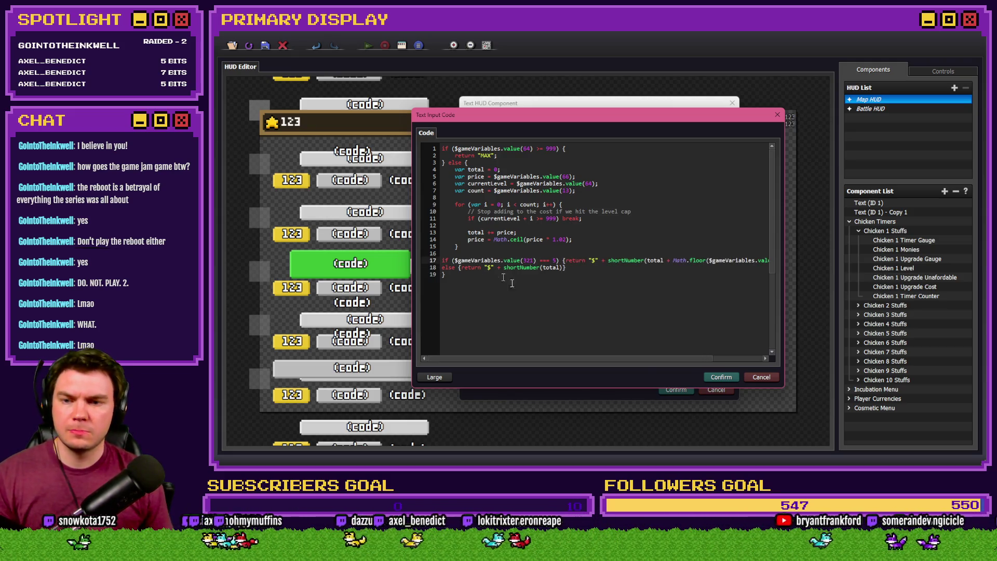
drag(453, 260, 691, 260)
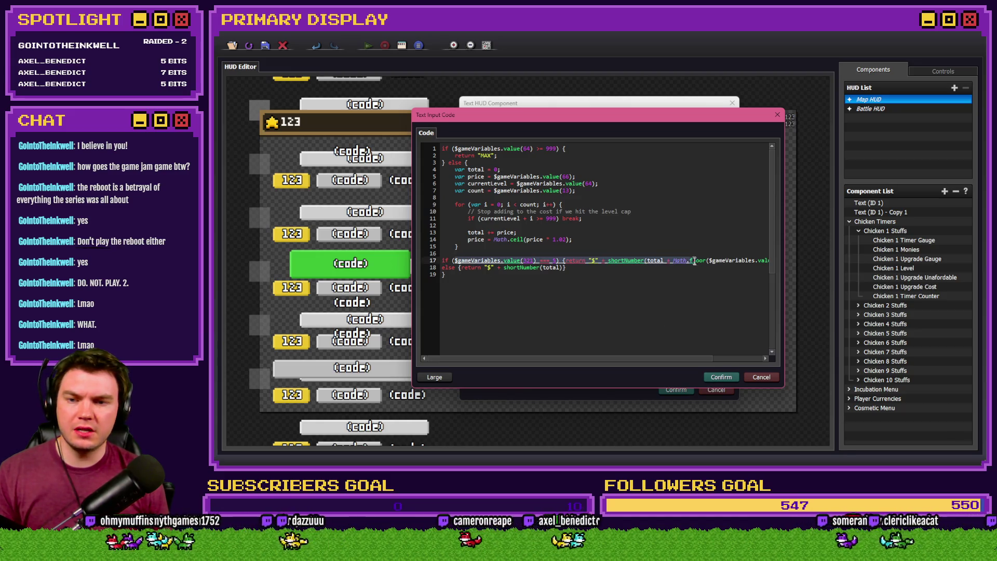
click(720, 376)
click(674, 389)
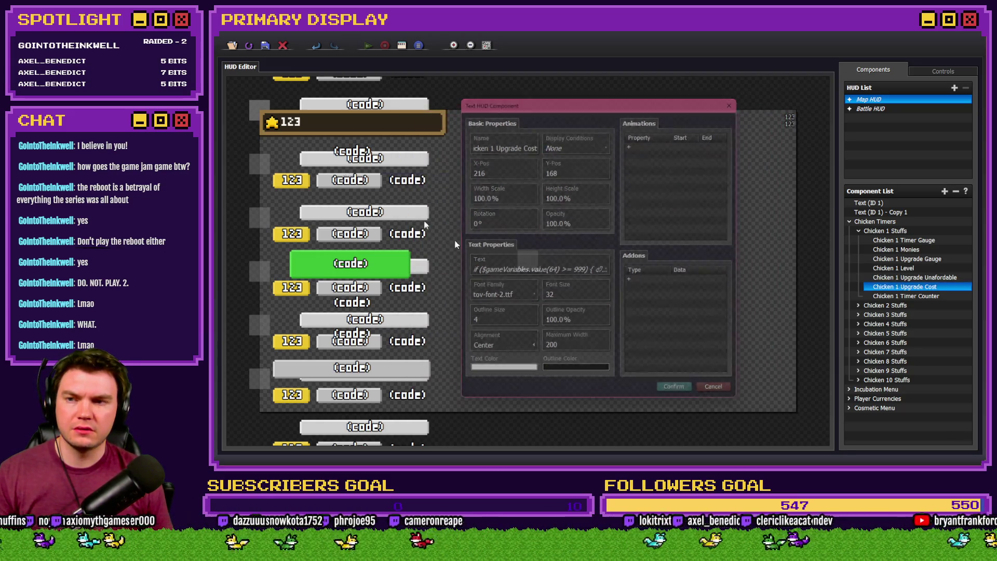
Playtest buying a Leghorn (no price shown), then reopen Chicken 1 Upgrade Cost's code in the large editor.
click(264, 45)
click(784, 51)
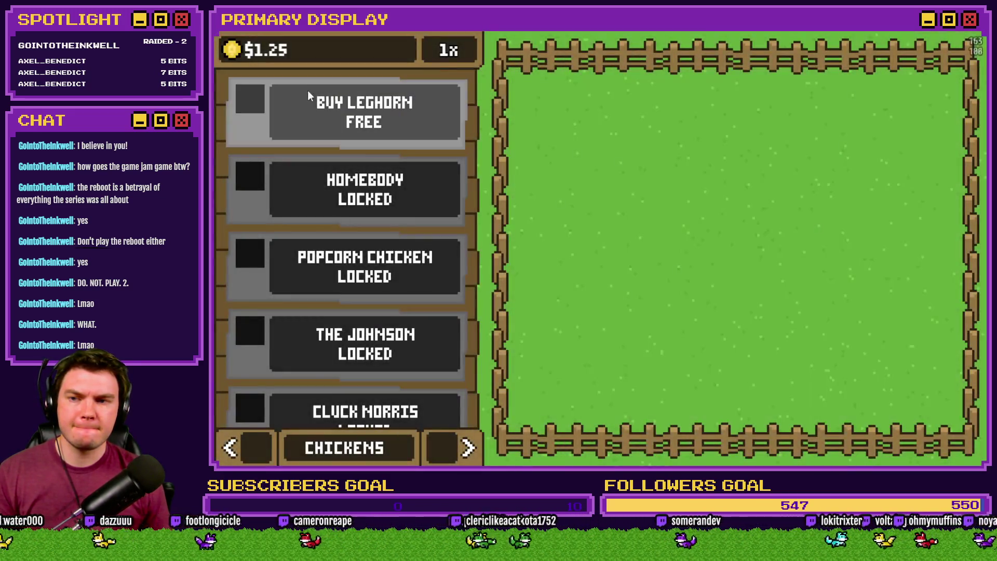
click(307, 91)
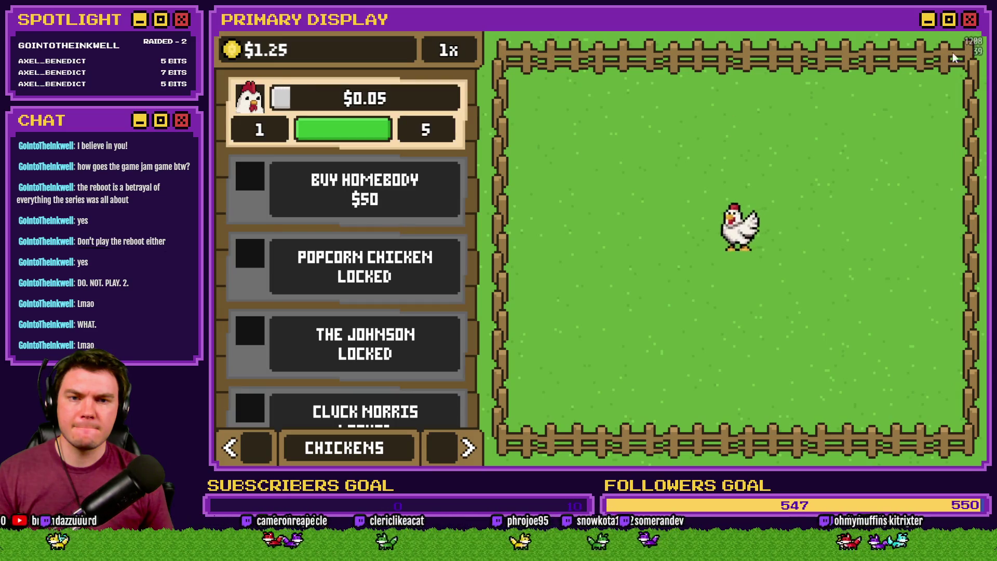
click(970, 22)
double_click(915, 288)
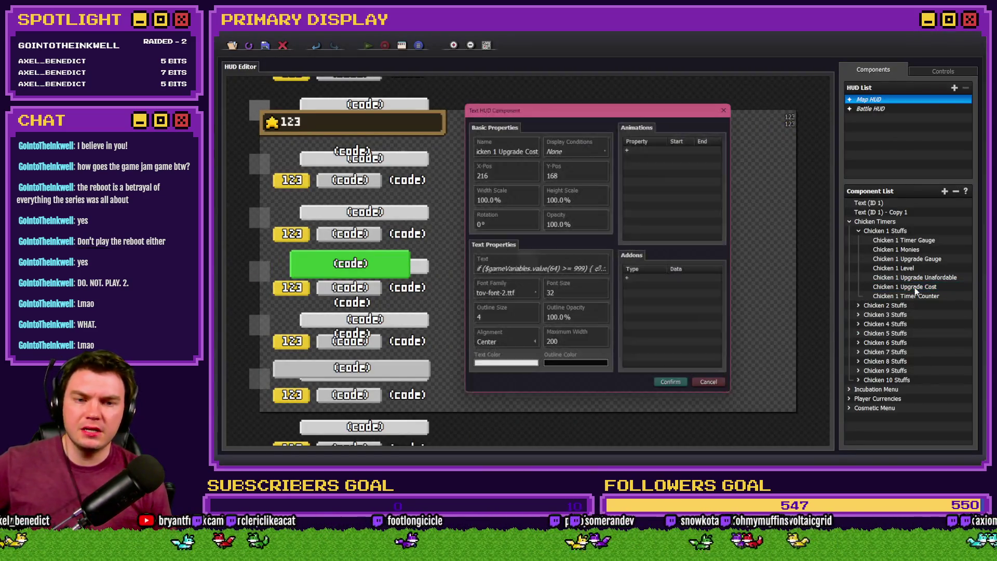
click(566, 268)
click(514, 242)
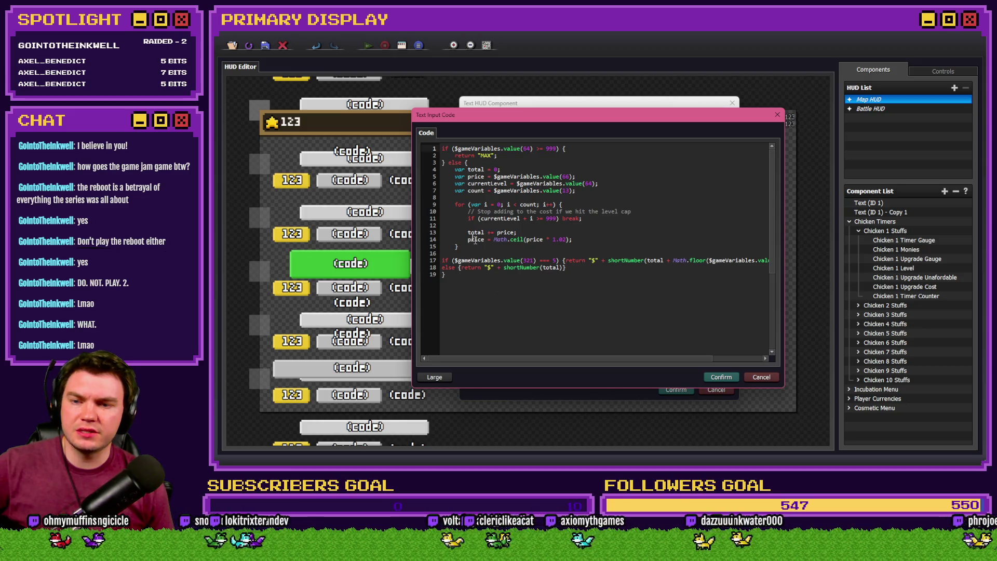
Inspect the else block's braces on lines 3 and 19 and the return lines 17-18.
double_click(450, 162)
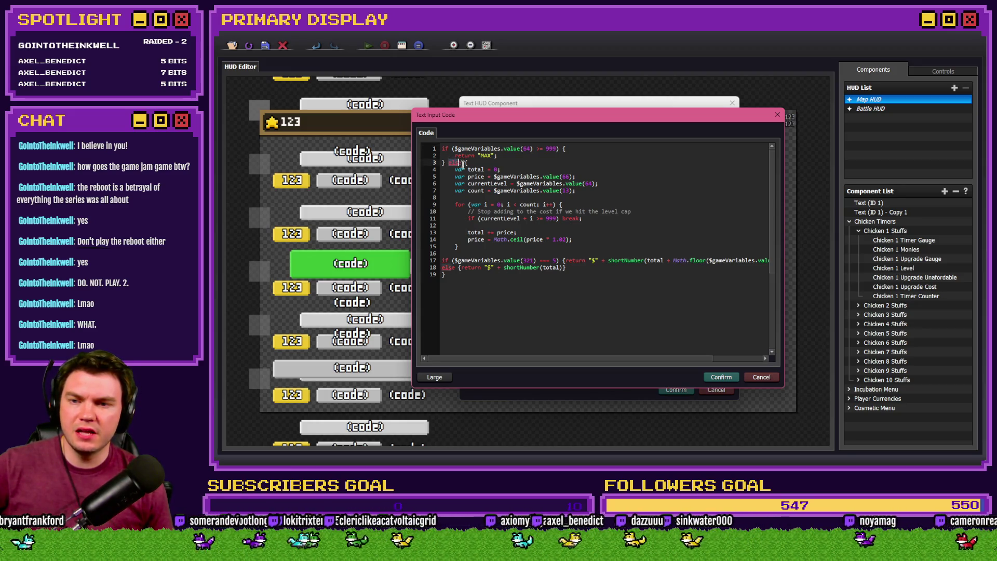
click(463, 157)
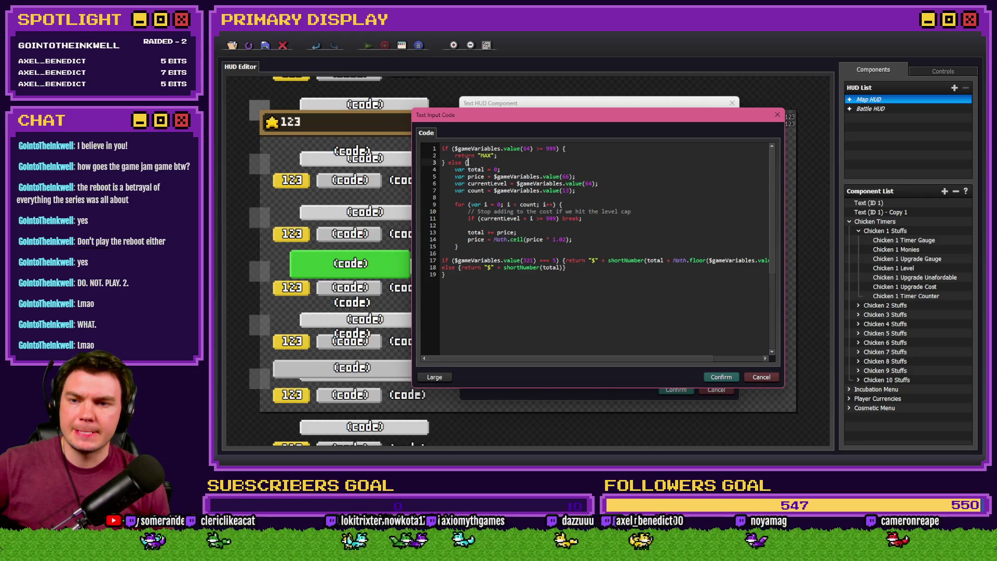
click(467, 163)
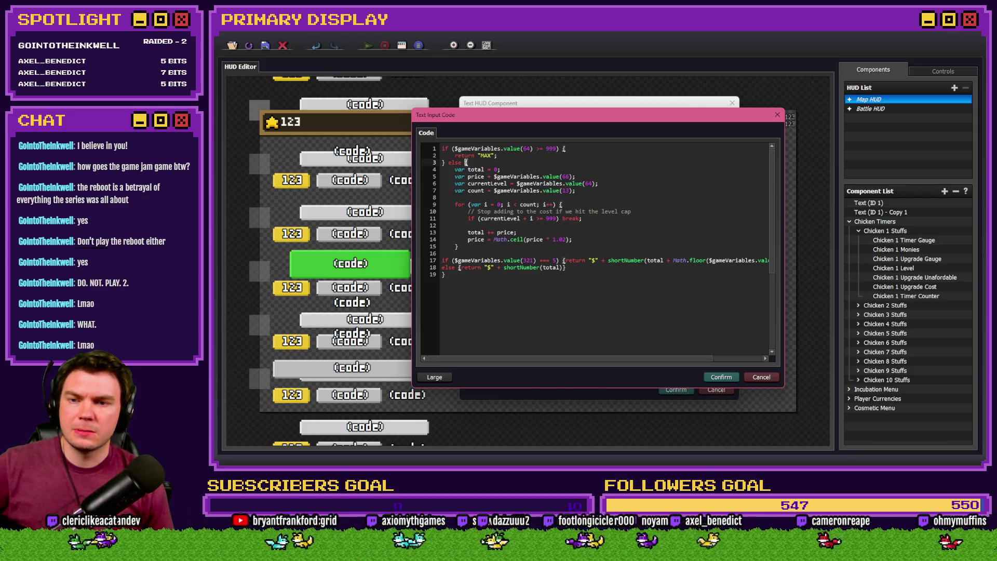
click(451, 276)
drag(581, 269, 438, 261)
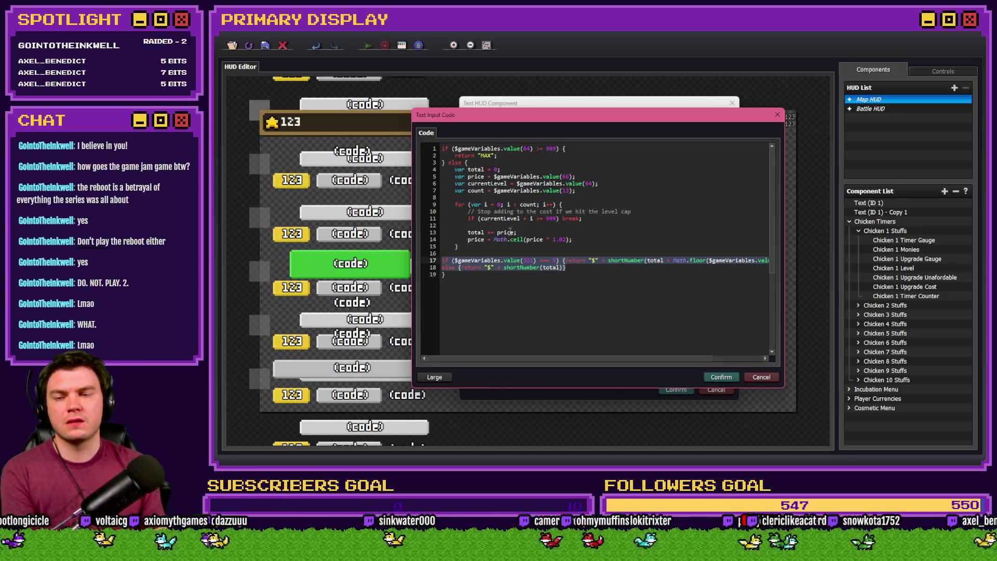
click(473, 254)
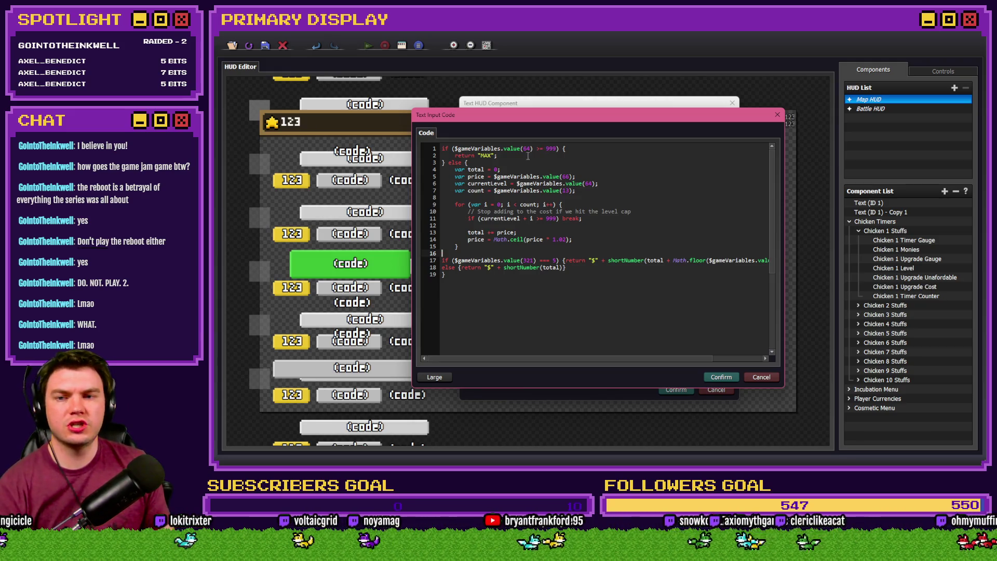
Insert a blank line after return "MAX"; and type else if on it.
click(502, 156)
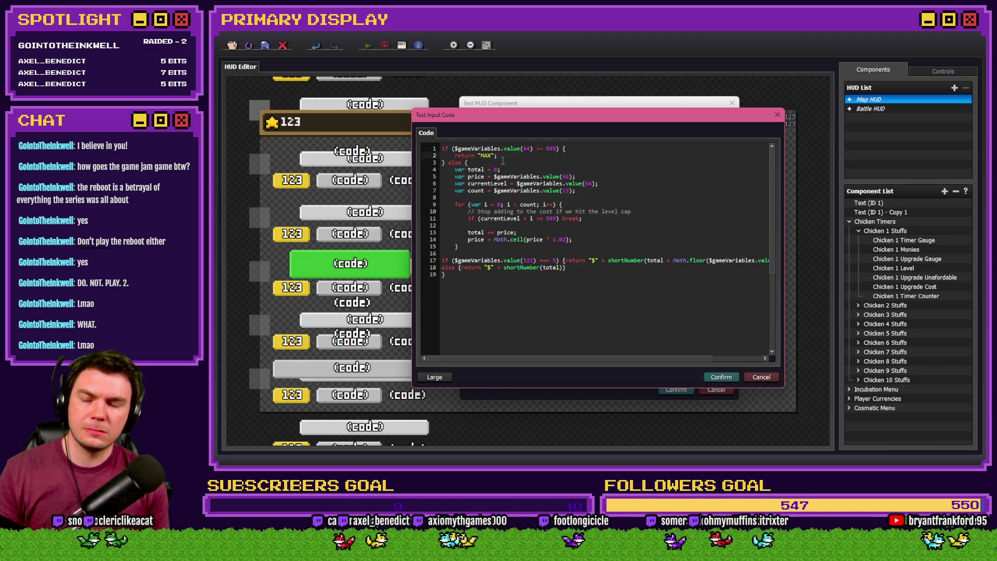
key(Return)
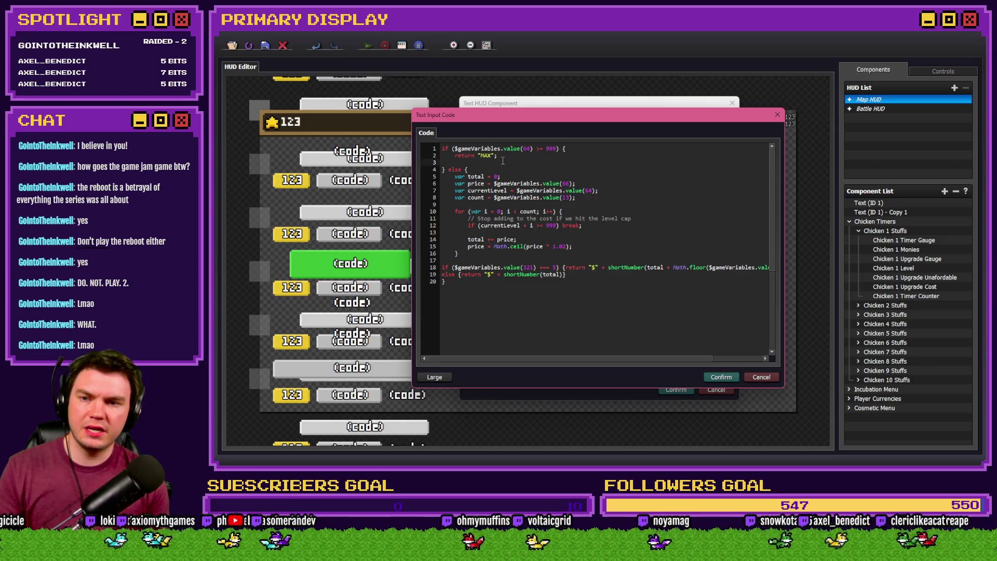
text(else if)
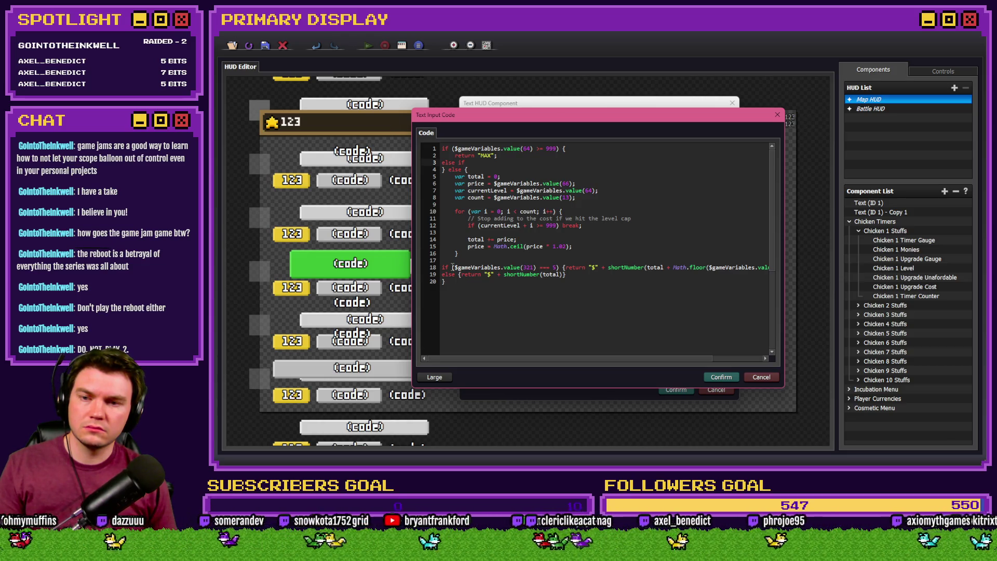
Select the just-typed else if text on line 3.
drag(467, 163, 441, 162)
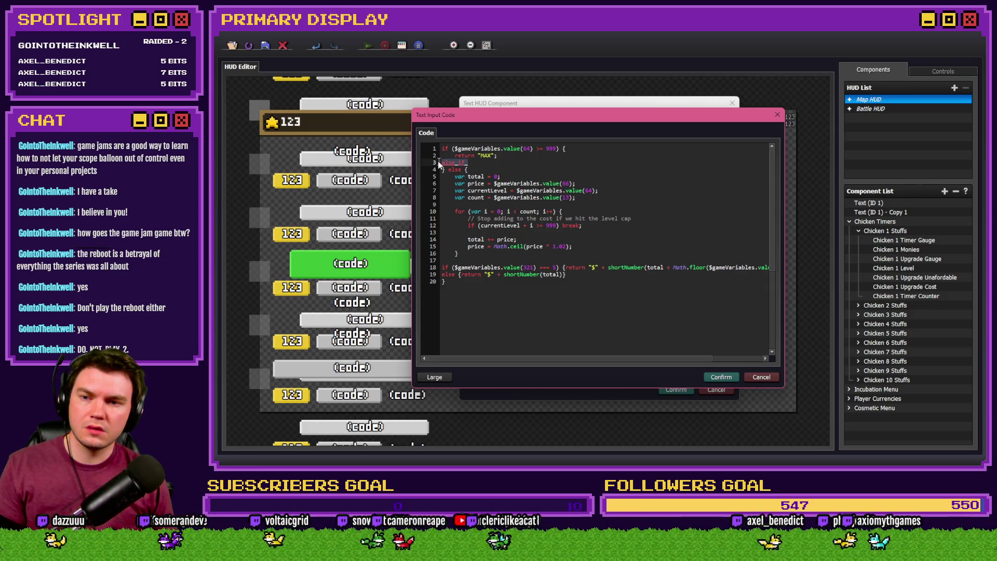
Delete the else if text and join return "MAX" onto line 1, keeping else { on line 2.
key(BackSpace)
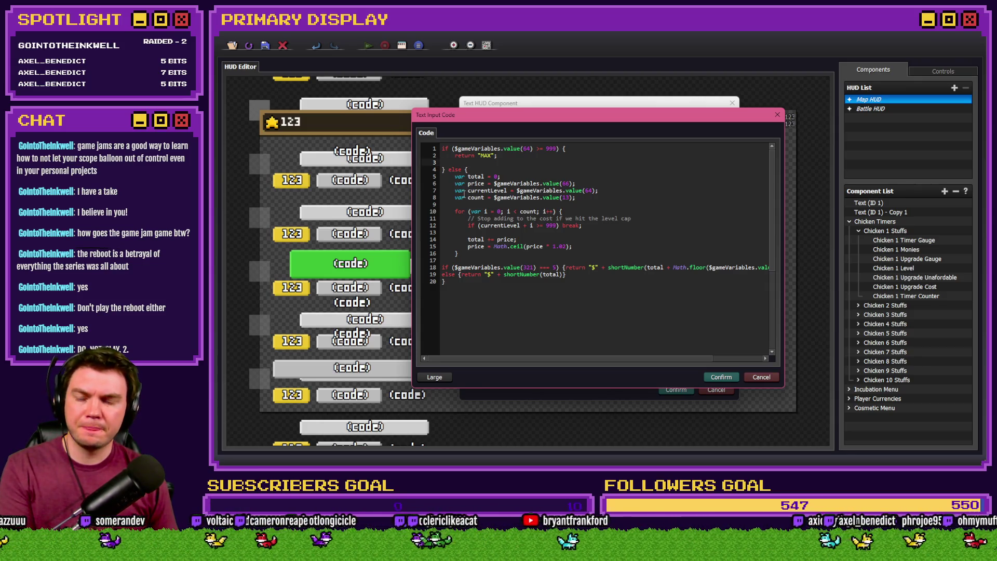
key(BackSpace)
key(Home)
key(BackSpace)
key(BackSpace)
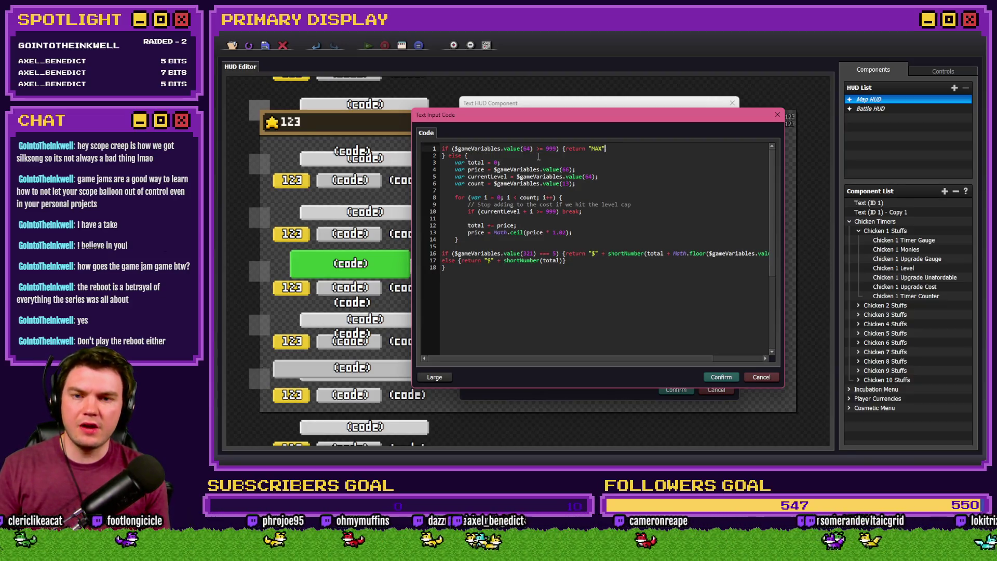
key(BackSpace)
key(Delete)
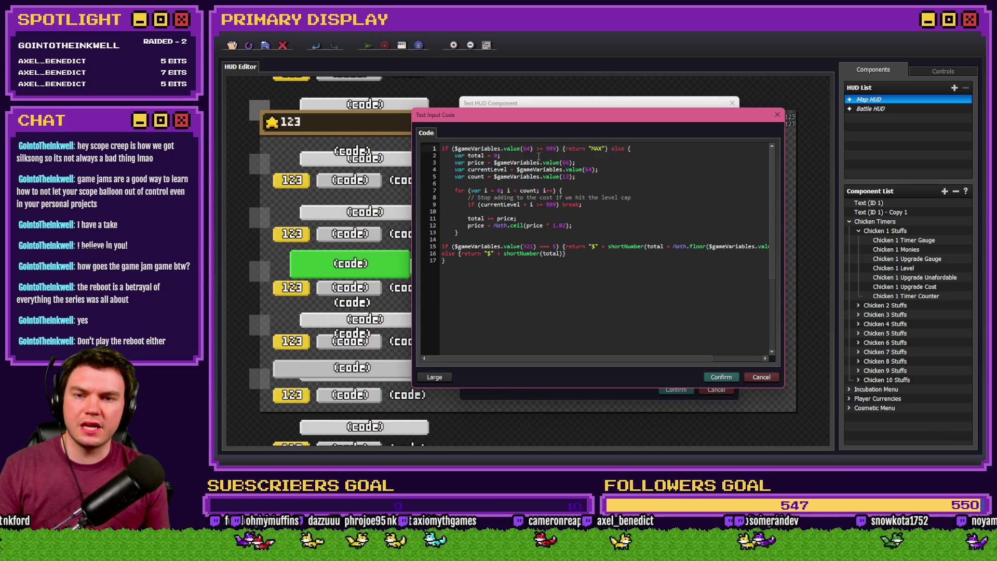
key(Right)
key(Right)
key(Return)
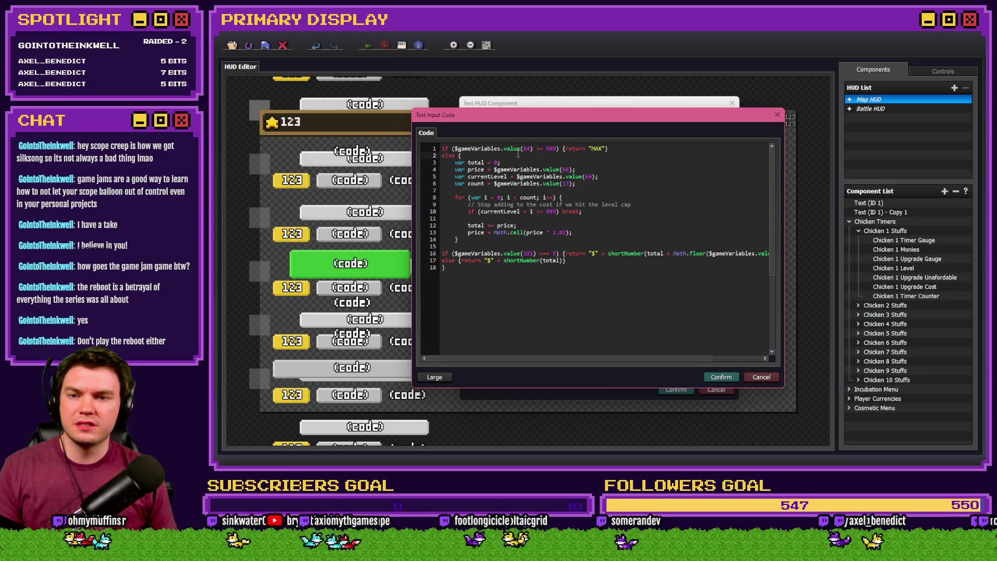
click(607, 153)
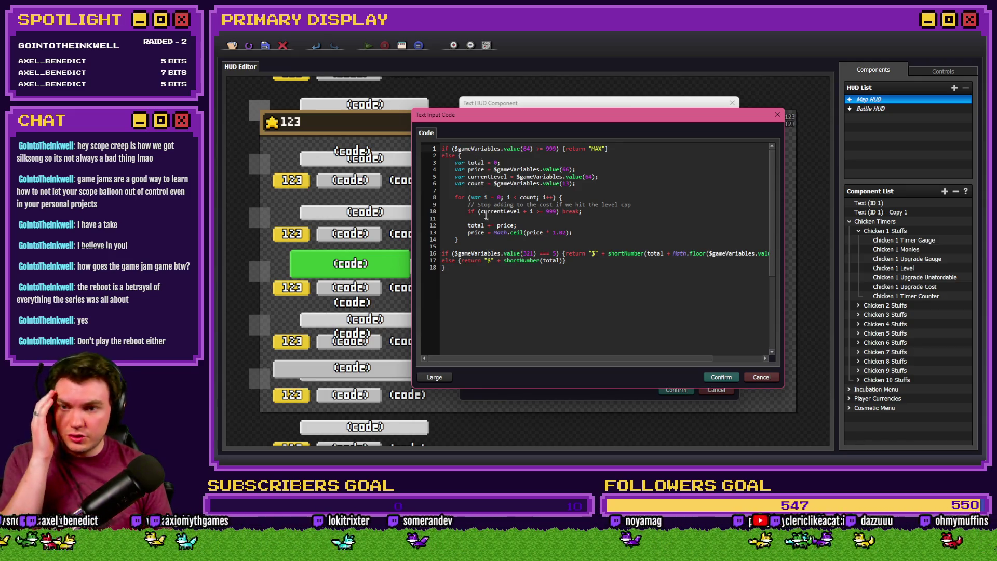
Cut the two price return lines, then restore them with undo.
drag(577, 263, 442, 253)
key(BackSpace)
key(BackSpace)
key(BackSpace)
key(ctrl+z)
key(ctrl+z)
key(ctrl+z)
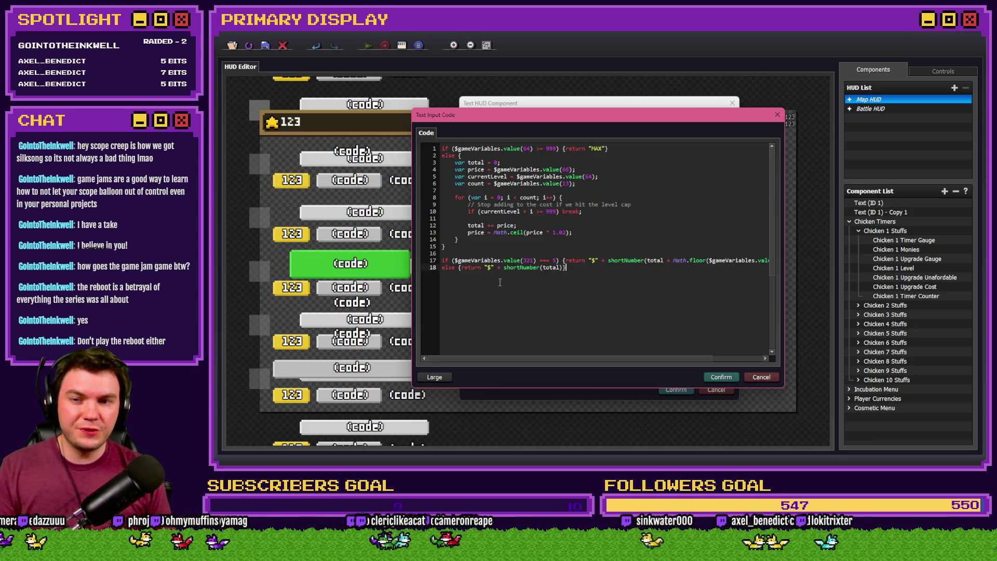
drag(448, 247, 445, 161)
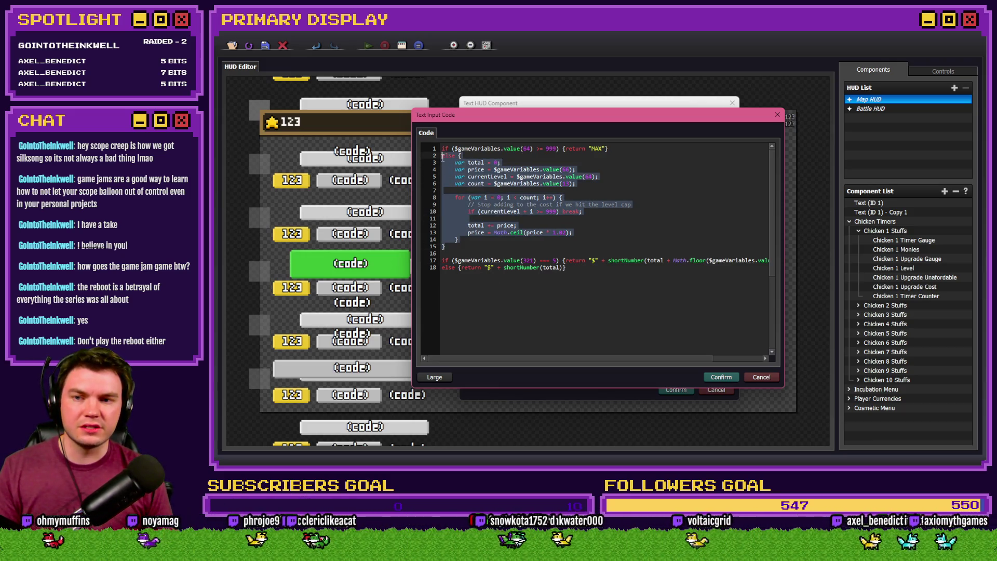
click(460, 259)
click(463, 246)
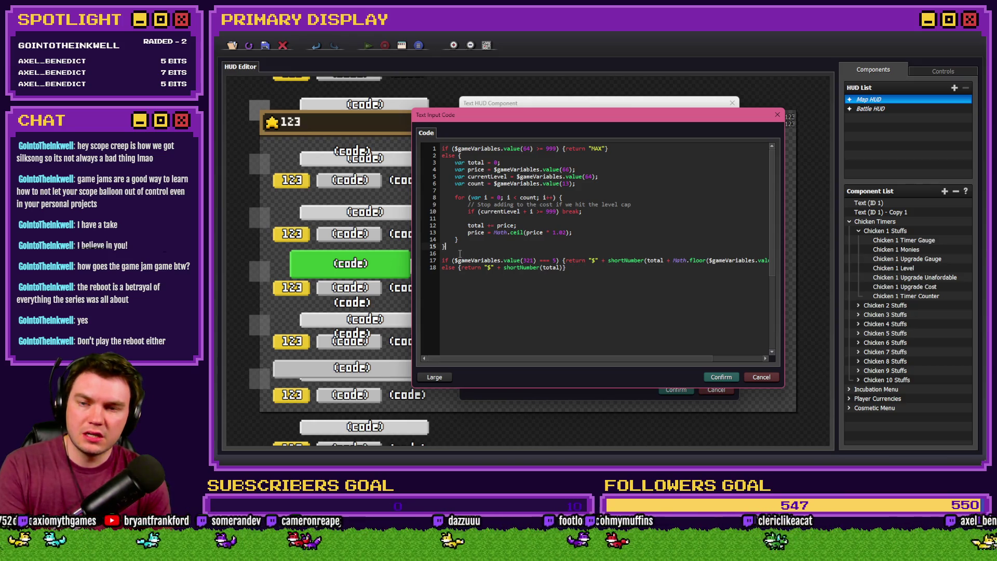
drag(446, 246, 428, 157)
drag(500, 261, 442, 267)
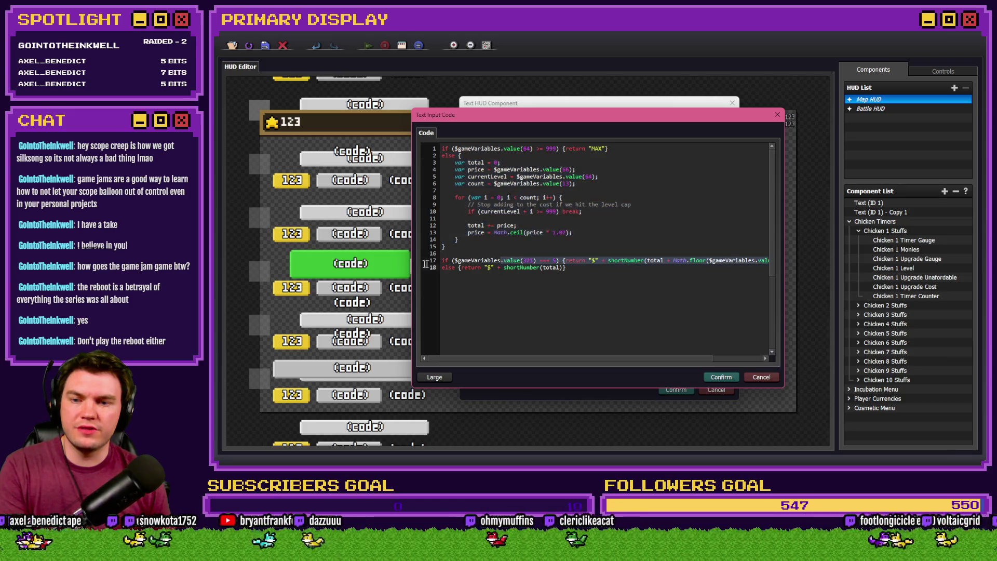
mouse_move(572, 268)
mouse_down()
mouse_move(434, 268)
mouse_move(565, 268)
mouse_up()
click(474, 260)
click(569, 269)
mouse_move(537, 149)
mouse_down()
mouse_move(446, 154)
mouse_move(491, 163)
mouse_up()
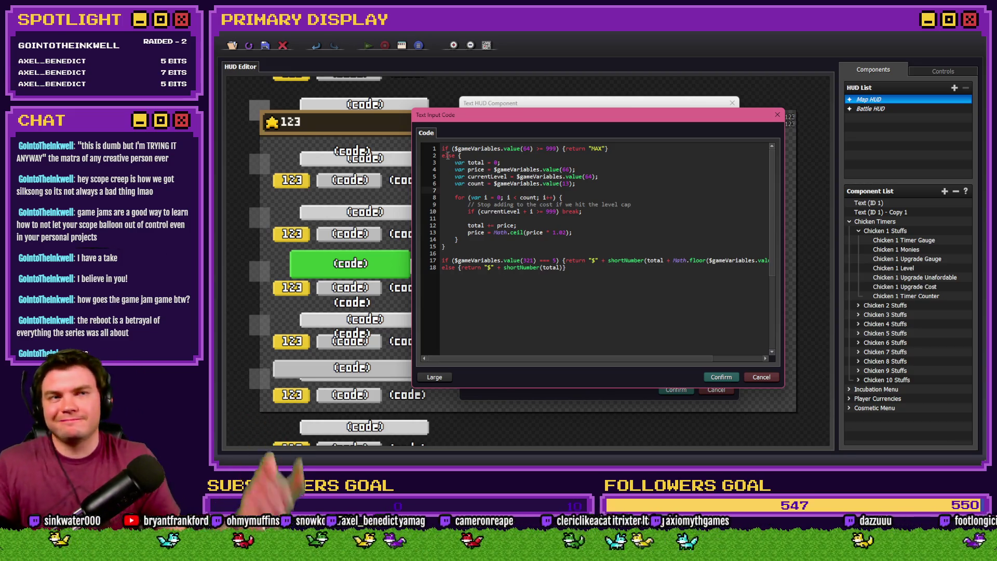
Close line 1 with a brace and turn line 2's else into else if.
click(606, 148)
text(})
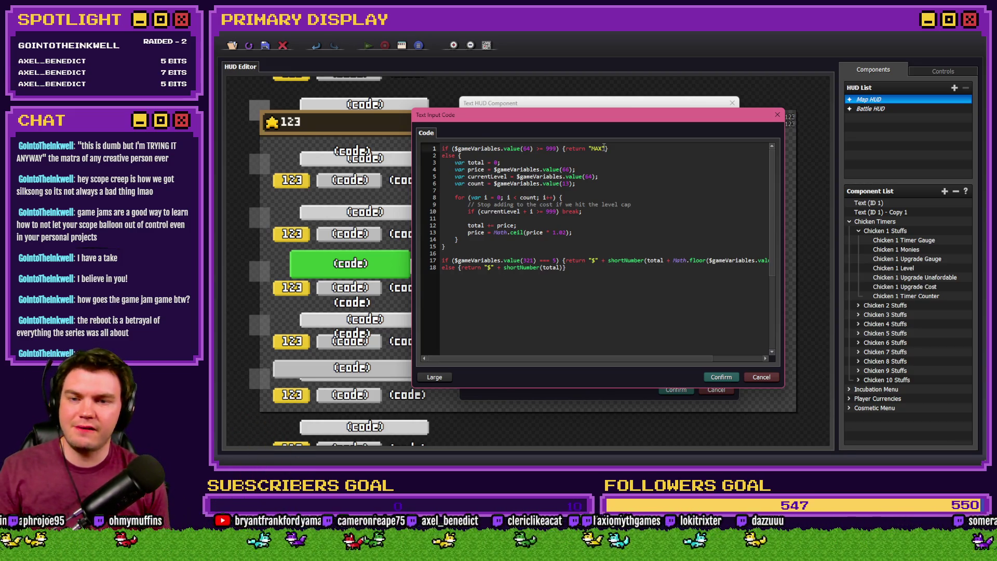
key(Return)
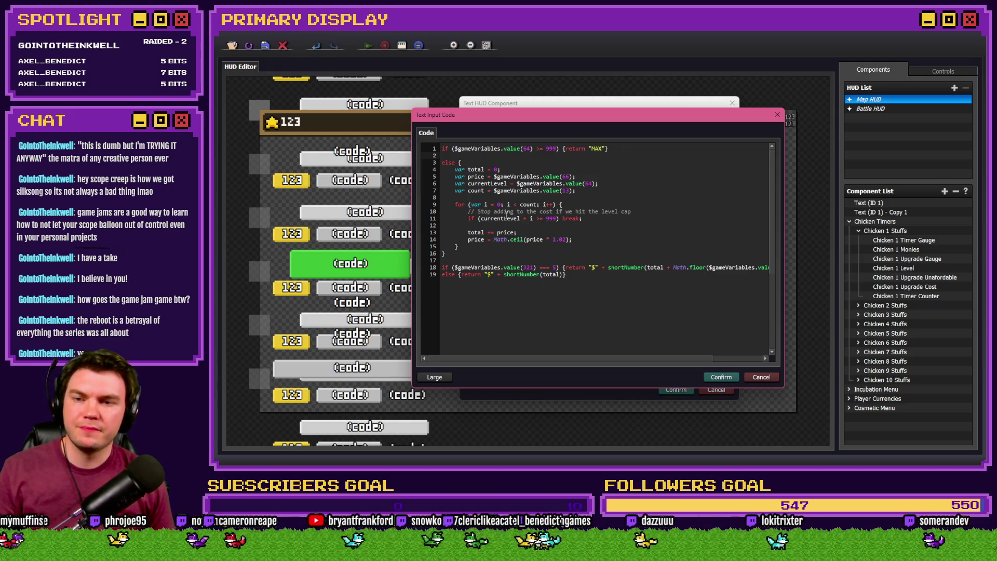
key(BackSpace)
click(479, 157)
text(if)
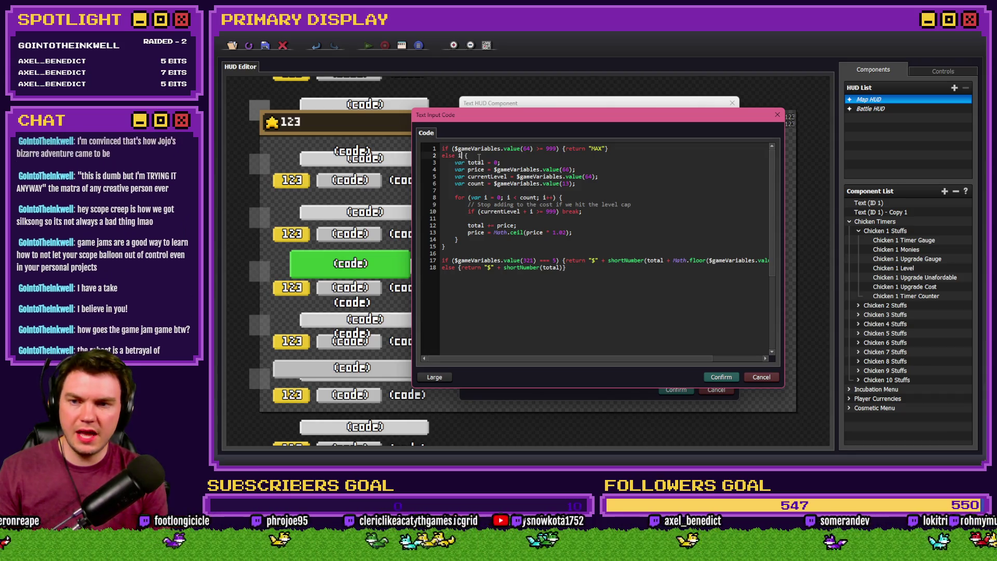
Cut the discount line, trial-paste it after the loop's closing brace, then undo that paste.
click(452, 260)
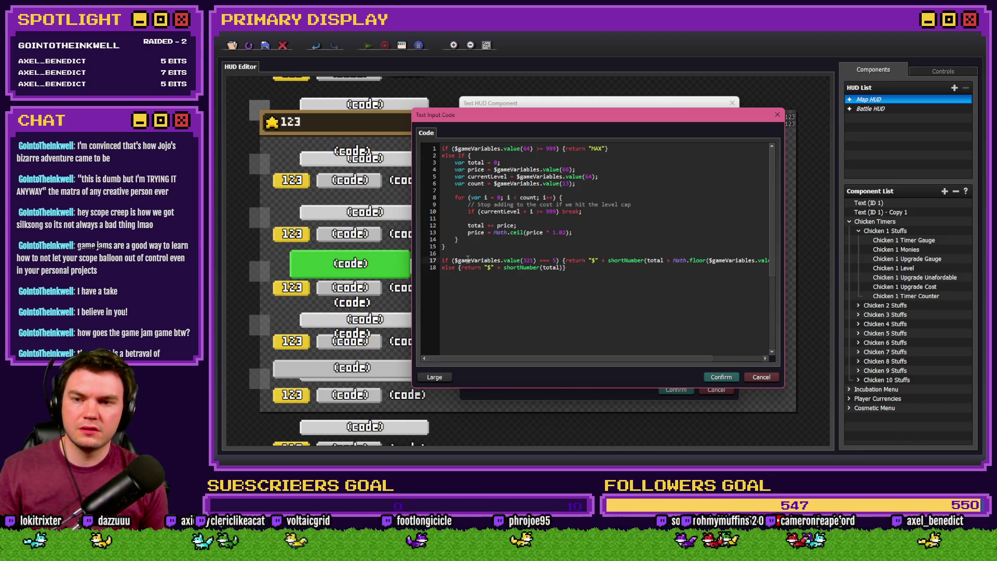
key(shift+End)
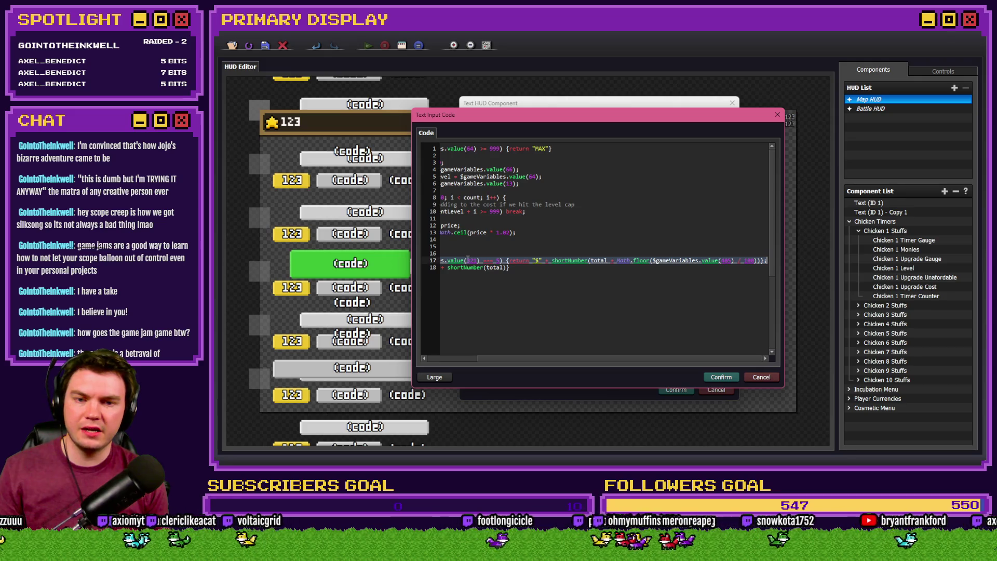
key(ctrl+x)
click(474, 242)
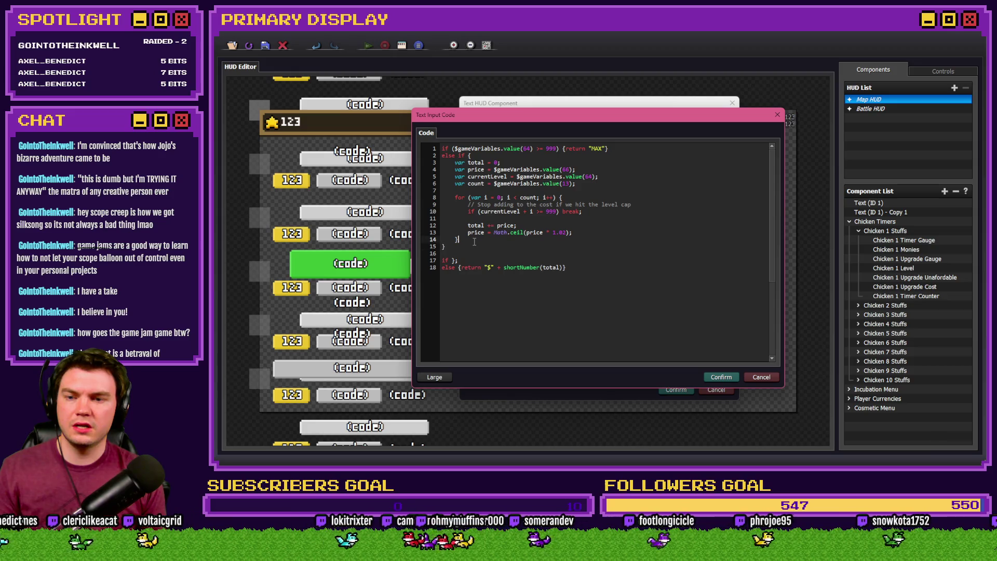
key(Return)
key(ctrl+v)
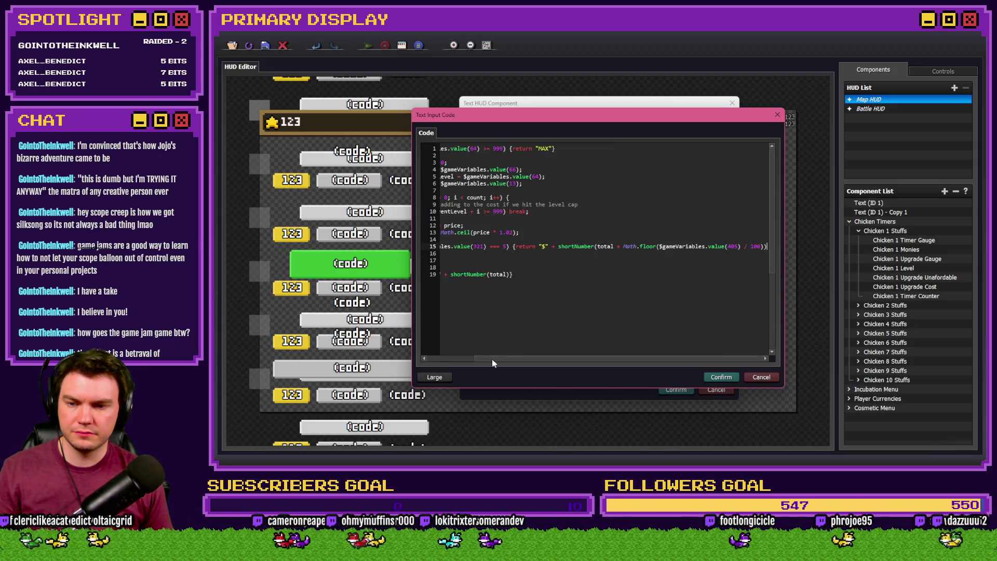
click(457, 253)
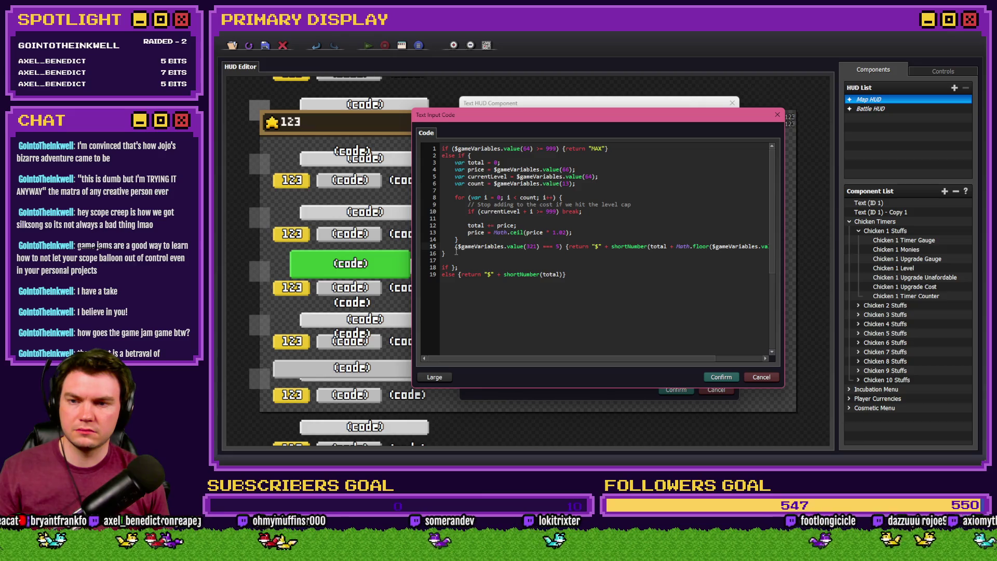
key(ctrl+z)
Put the cosmetic discount condition on the else if line with a brace, moving its discounted return to line 15.
click(469, 155)
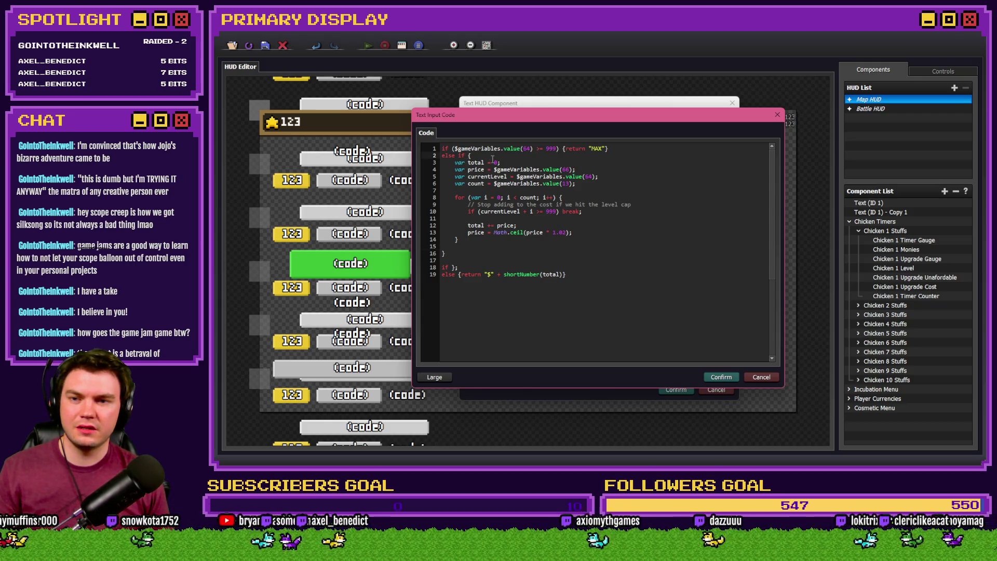
key(ctrl+v)
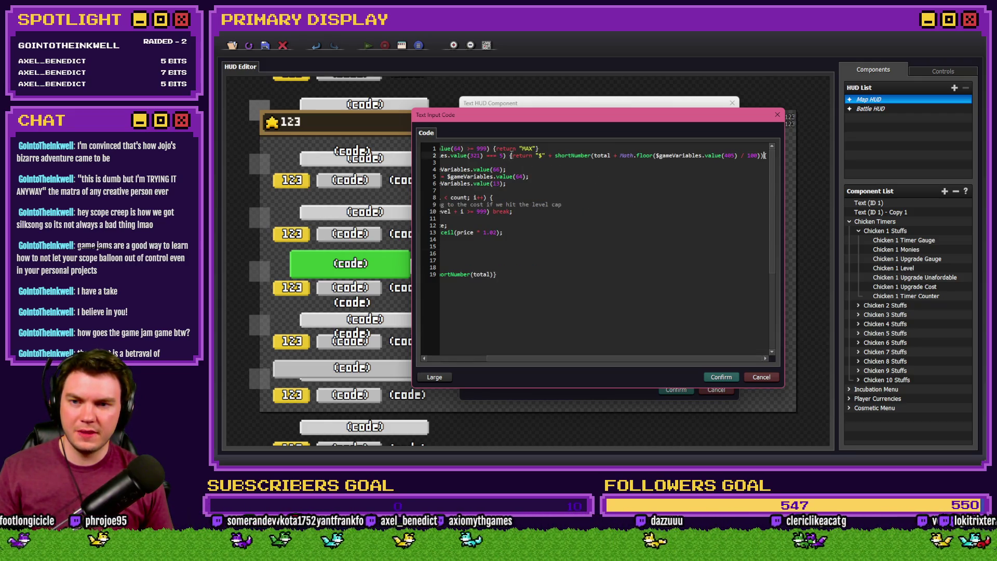
drag(513, 155, 780, 154)
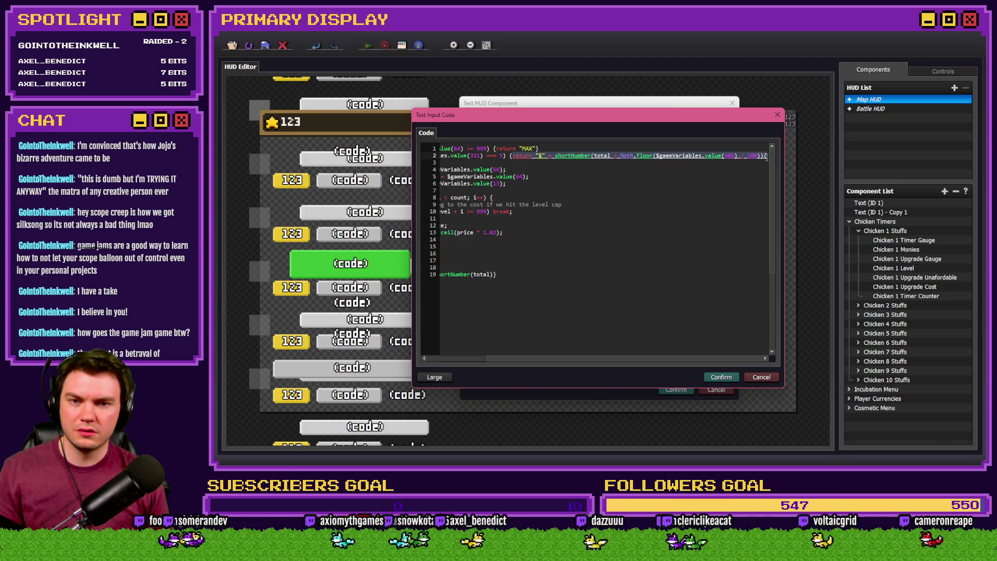
key(BackSpace)
click(465, 248)
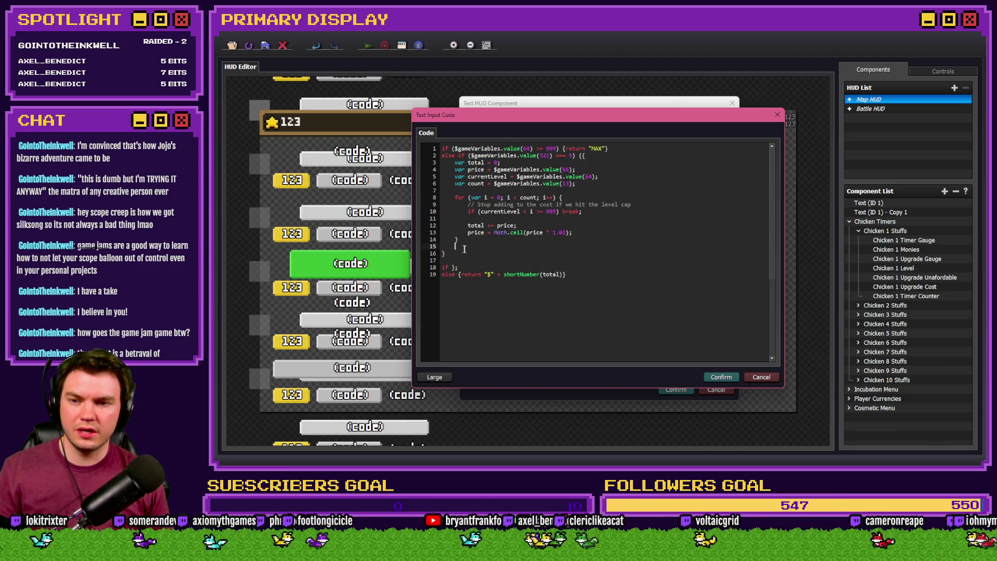
key(ctrl+v)
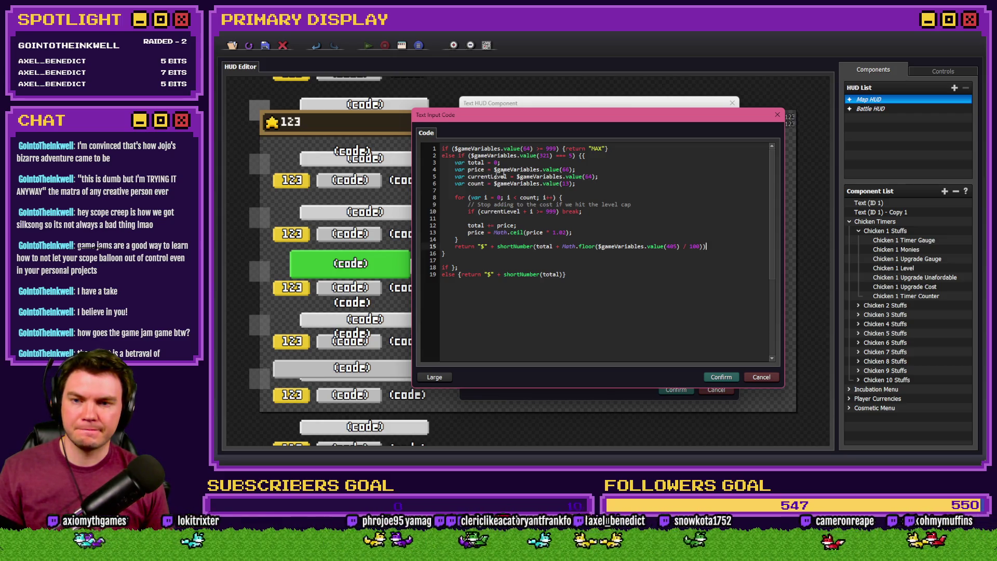
click(598, 156)
key(BackSpace)
key(BackSpace)
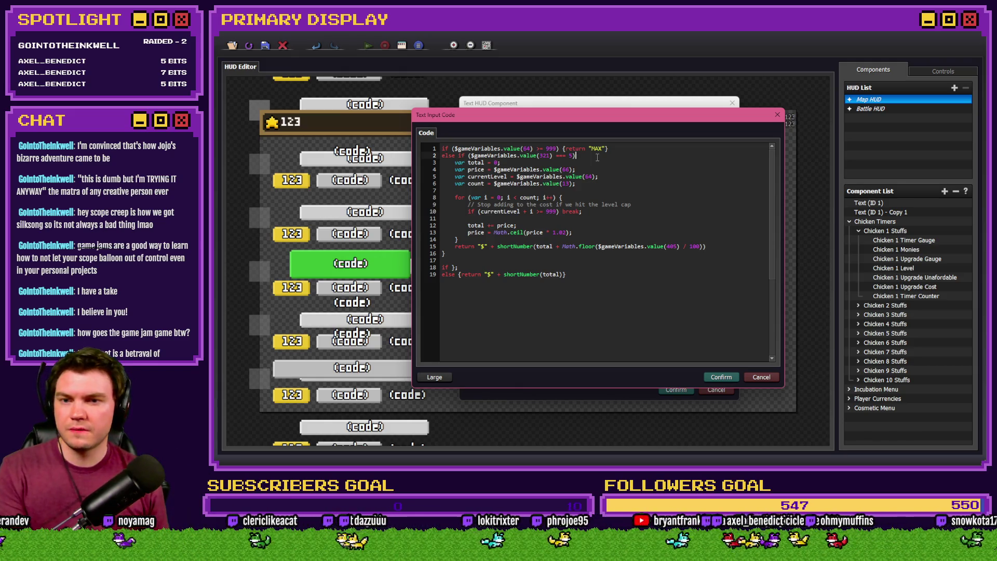
text({})
key(BackSpace)
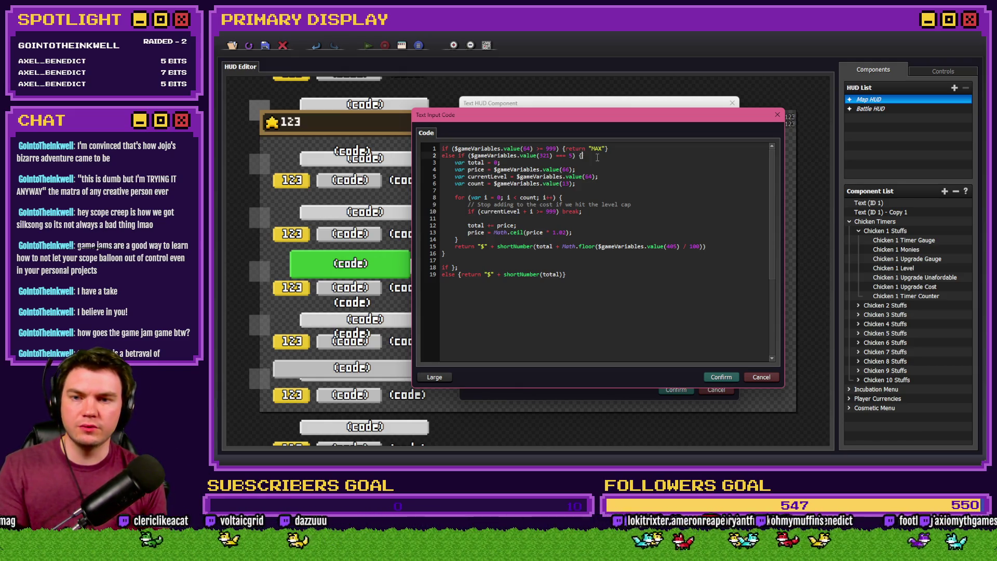
Delete the stray if line and the leftover empty line 17.
drag(441, 247, 706, 247)
click(454, 267)
drag(453, 267, 487, 267)
key(BackSpace)
key(BackSpace)
key(BackSpace)
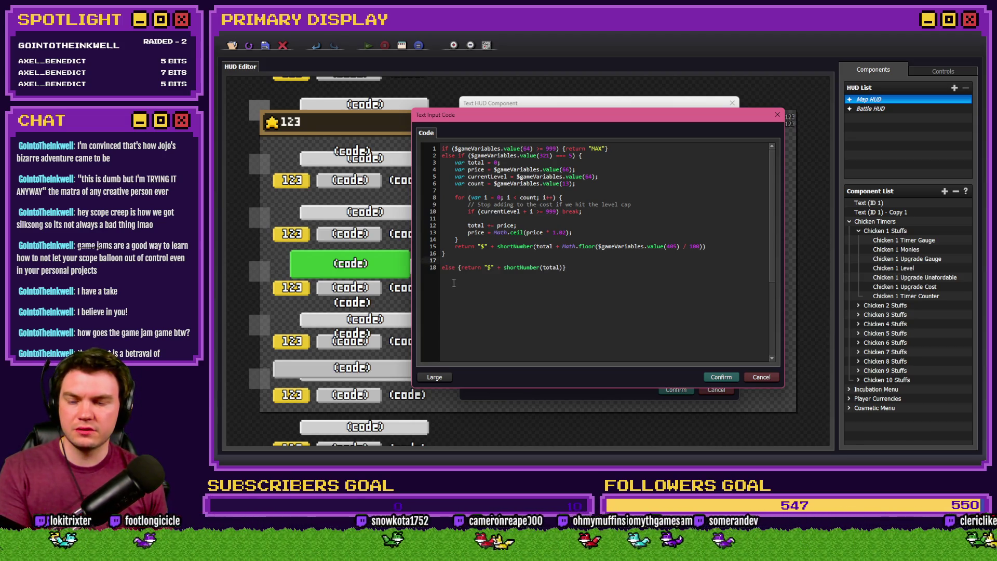
key(BackSpace)
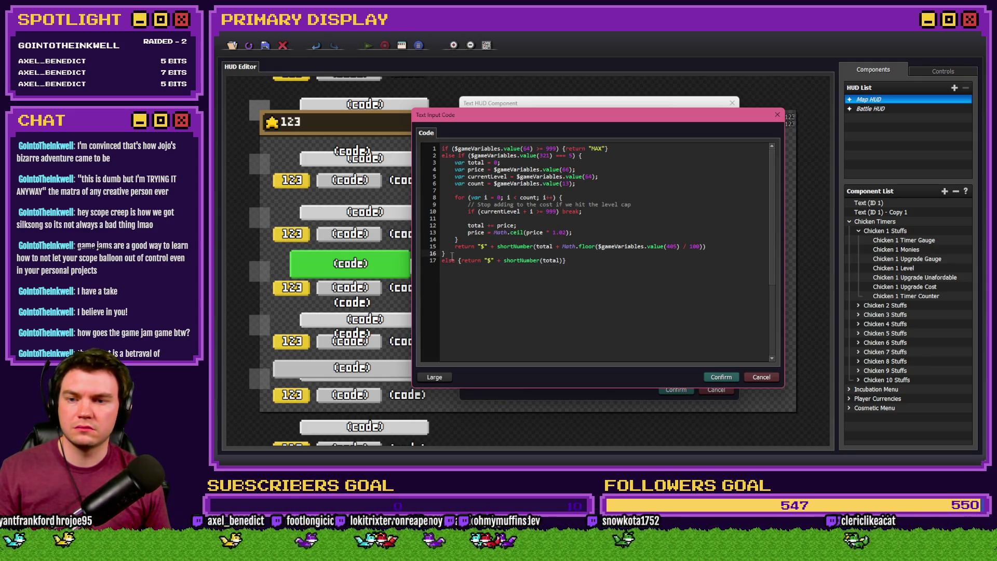
Paste a copy of the cost-loop block (lines 3-15) onto a new line under the final else.
drag(452, 255, 441, 163)
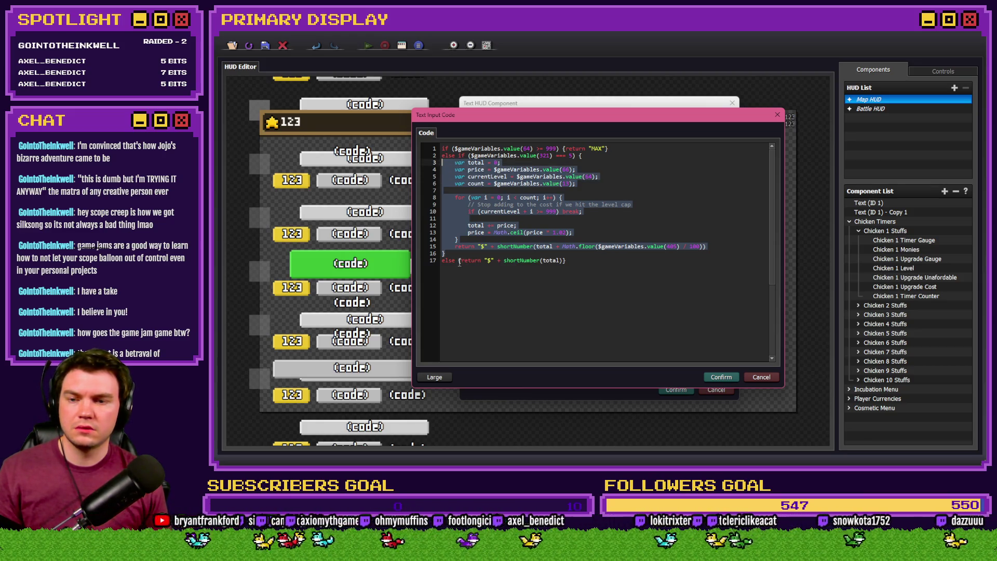
click(459, 260)
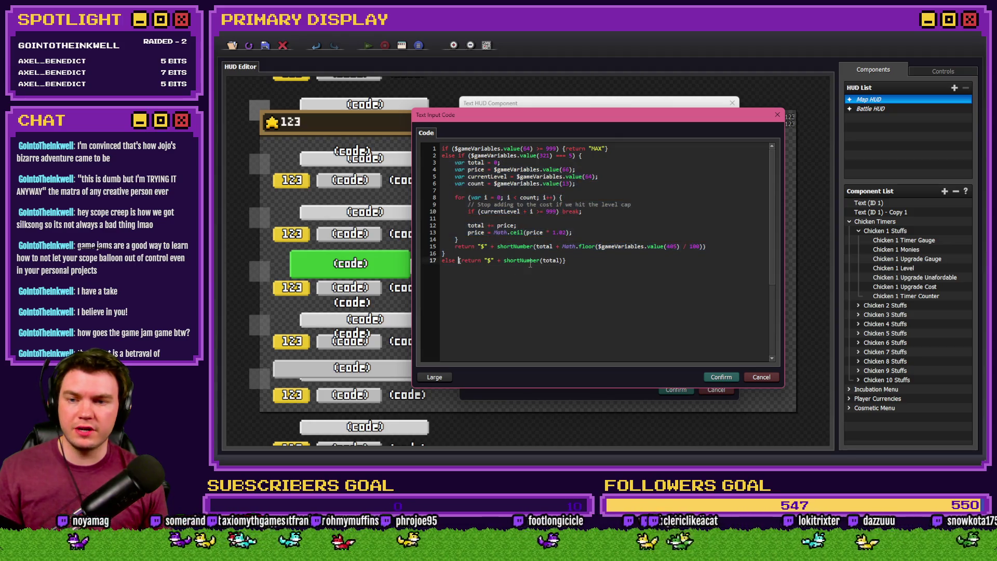
key(Return)
key(ctrl+v)
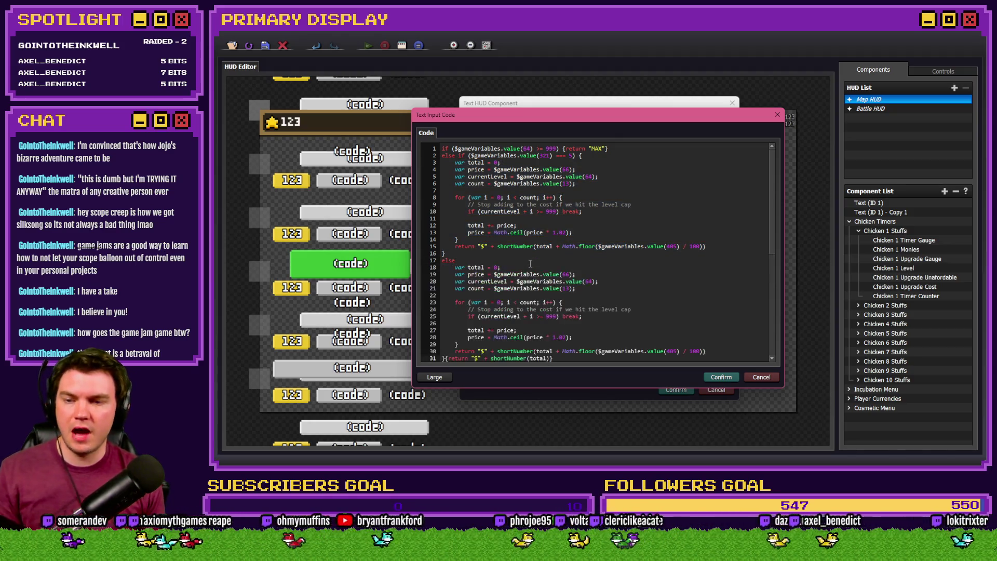
Delete the old return on line 31 and replace line 30's discounted return with the plain total.
scroll(528, 280, down, 5)
scroll(515, 279, up, 3)
scroll(515, 279, up, 5)
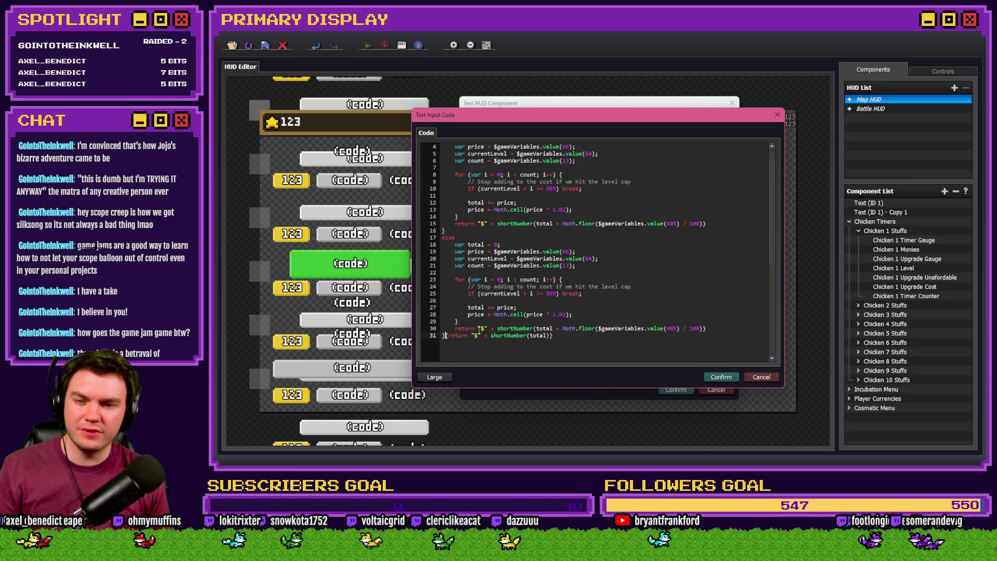
drag(447, 336, 551, 336)
key(BackSpace)
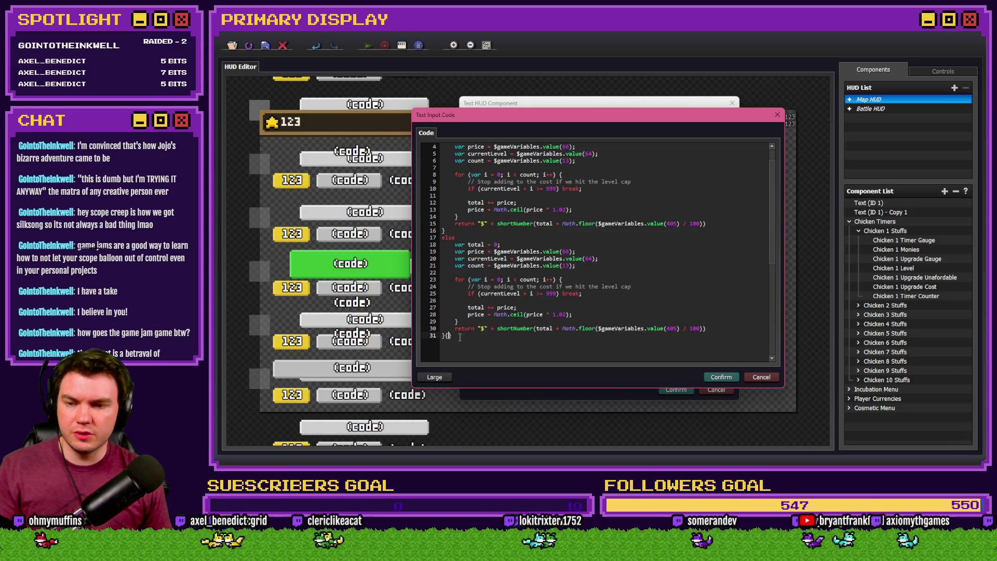
drag(454, 329, 713, 328)
key(ctrl+v)
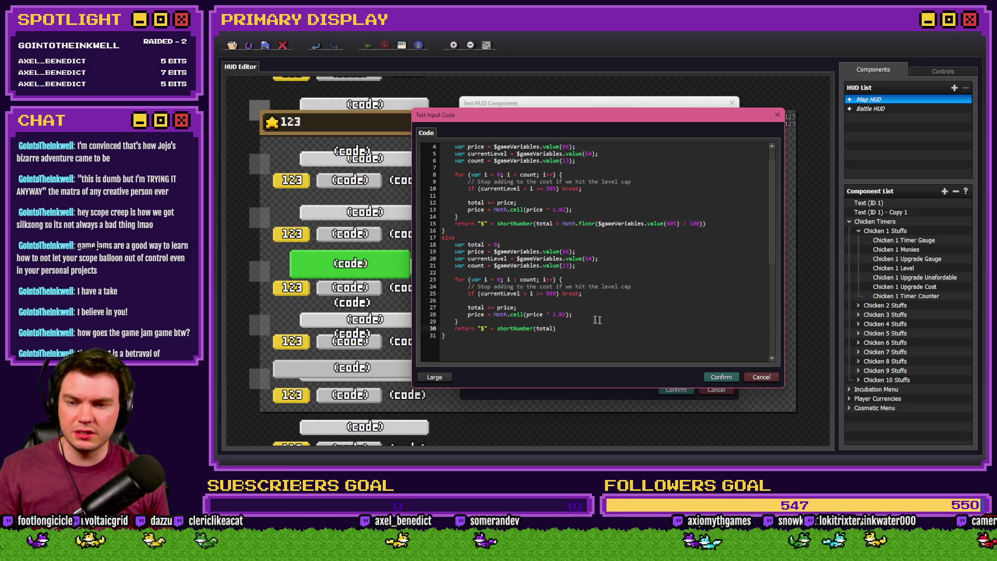
Review the rewritten if / else-if / else blocks and confirm the upgrade-cost code.
scroll(578, 326, up, 1)
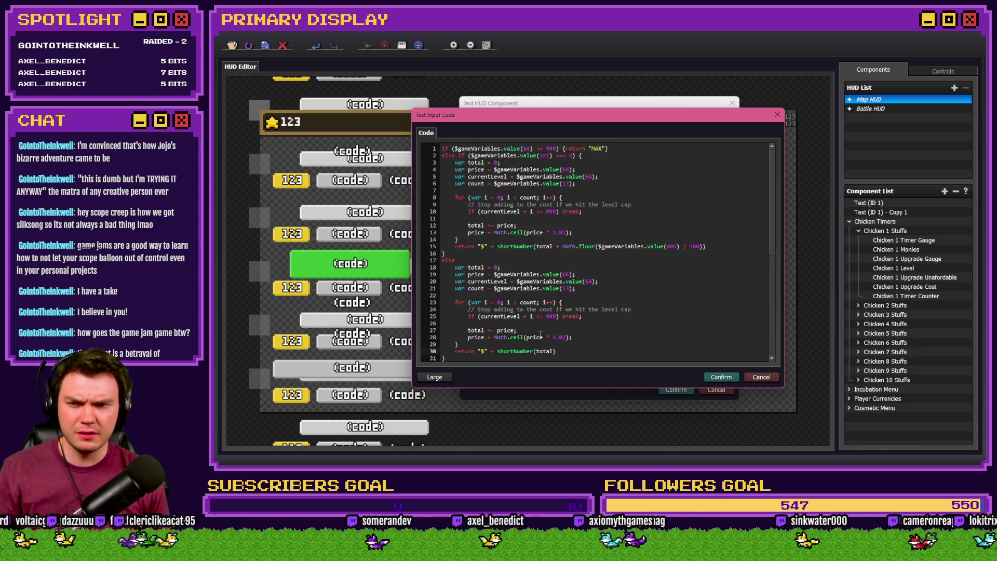
click(627, 154)
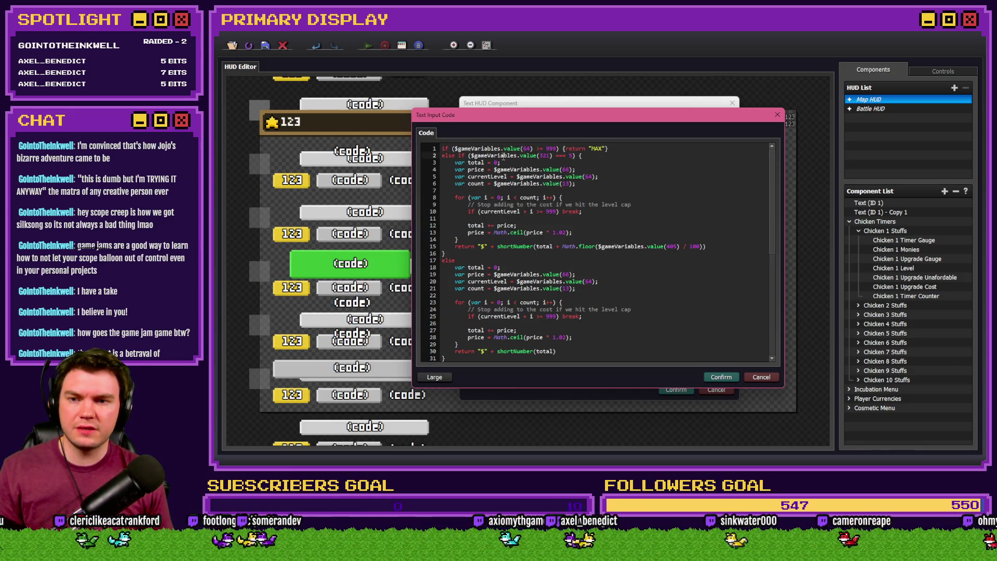
drag(452, 156, 457, 242)
click(476, 195)
scroll(476, 196, down, 6)
scroll(476, 195, up, 3)
drag(454, 203, 522, 257)
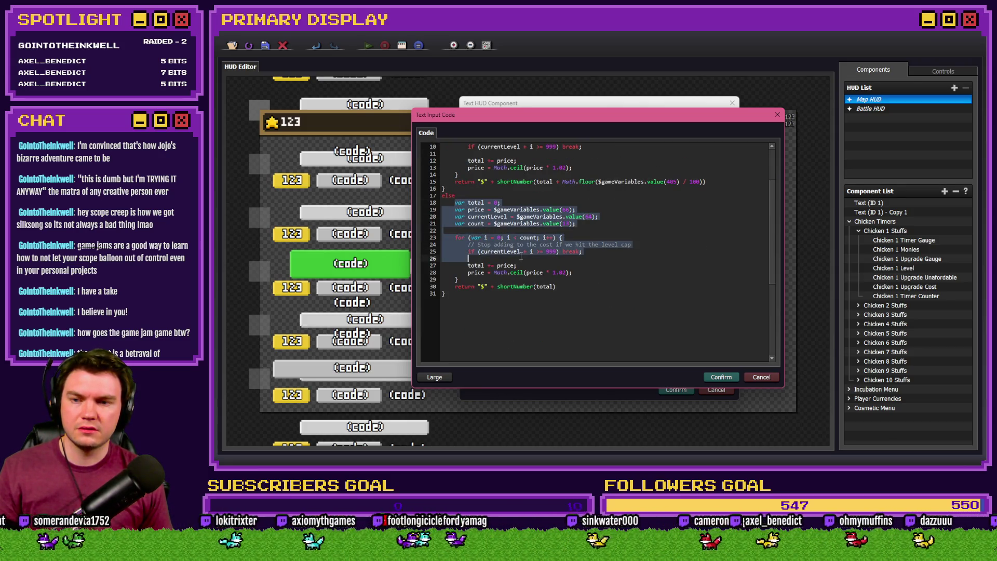
click(521, 257)
scroll(514, 265, up, 3)
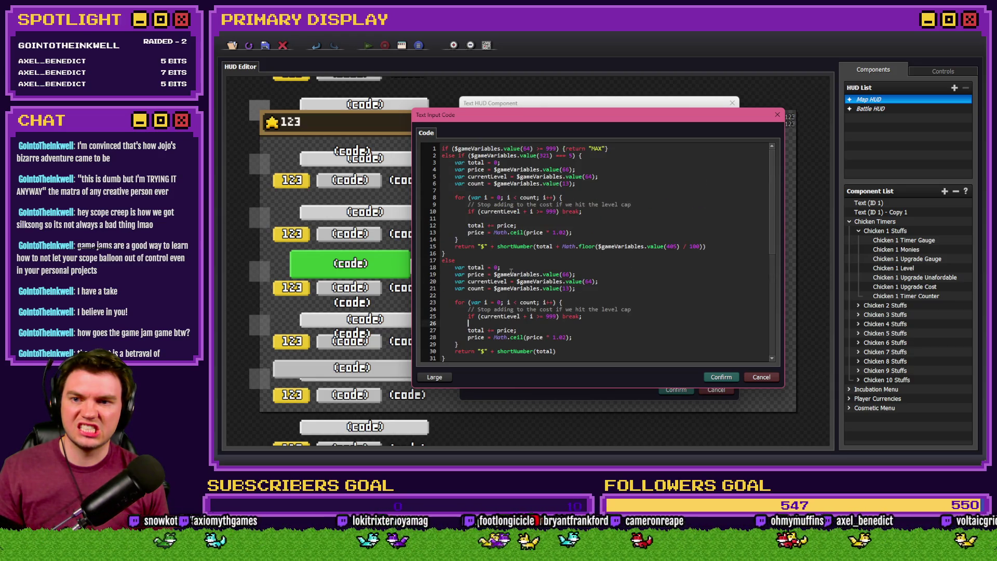
click(722, 377)
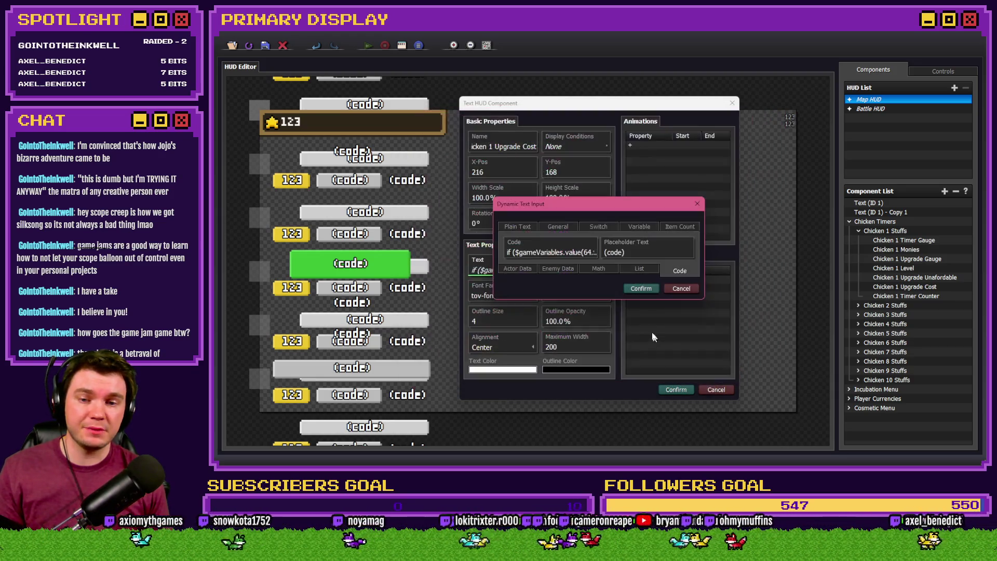
Save the HUD, playtest, and buy the Leghorn to see its $0.05 upgrade cost.
click(642, 288)
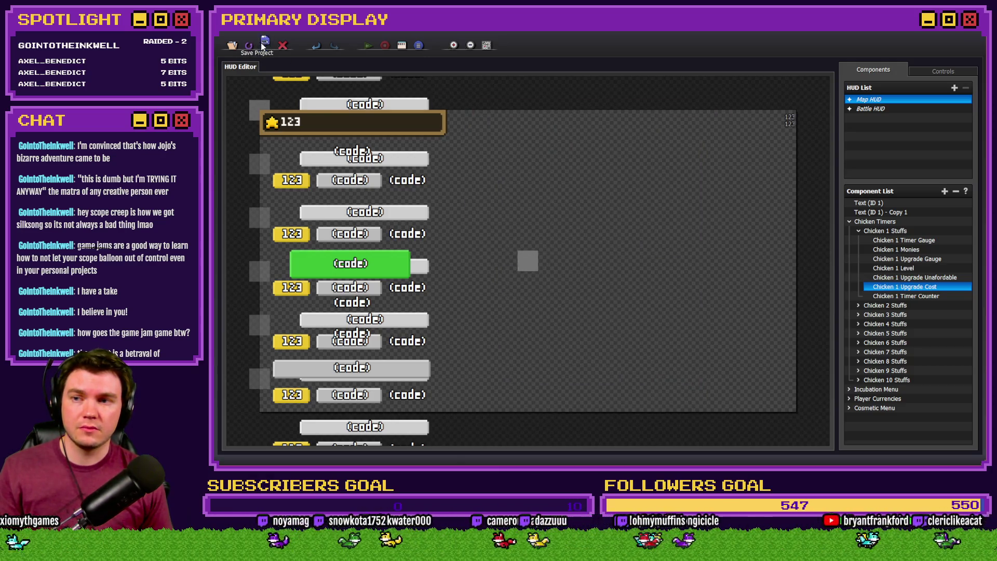
click(265, 45)
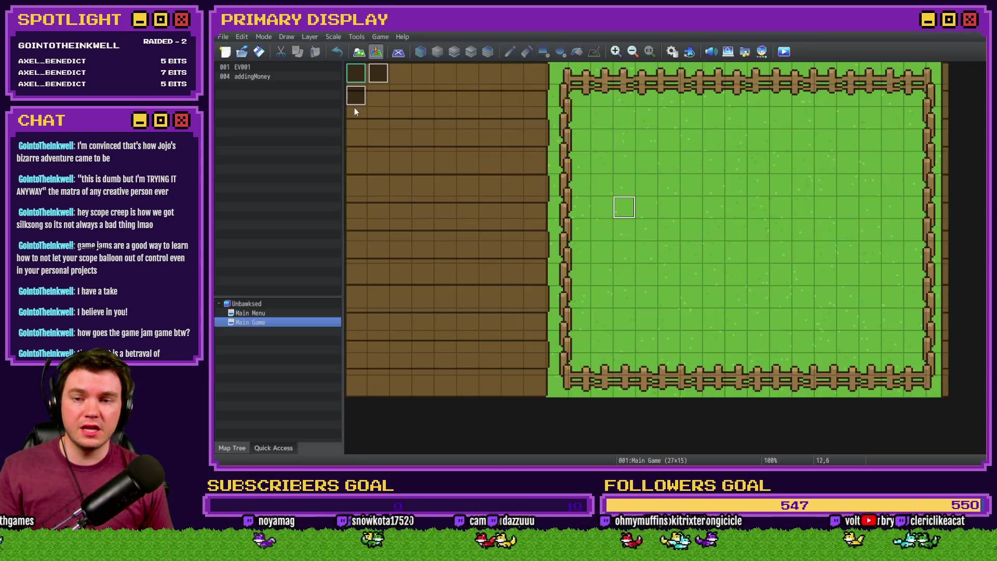
click(784, 52)
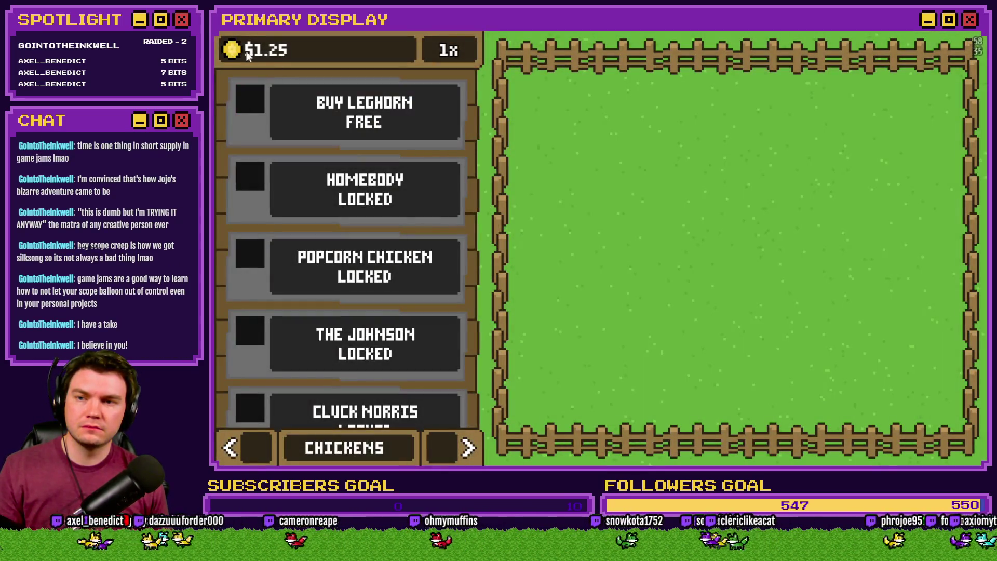
click(372, 130)
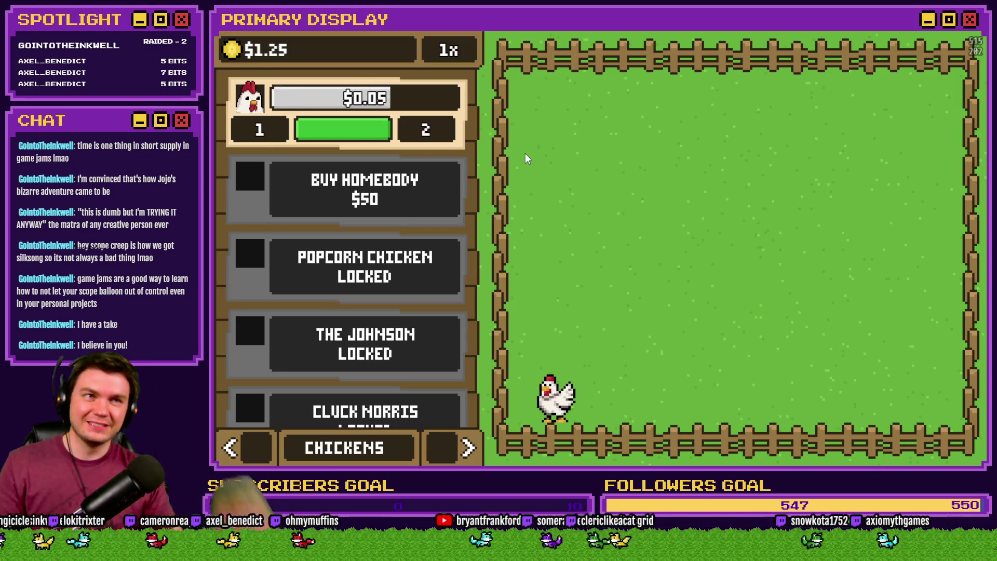
key(alt+F4)
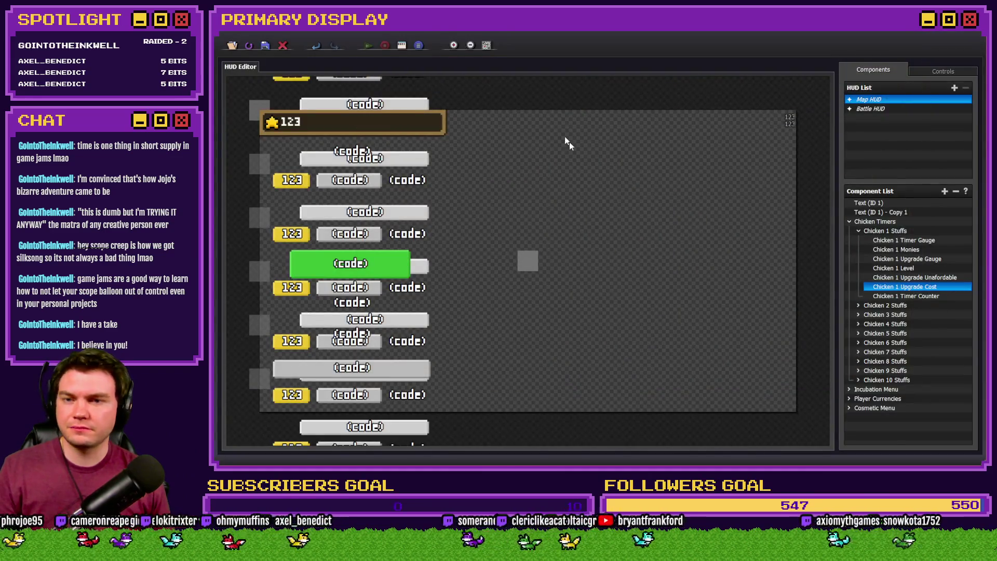
Open the Chicken 1 Upgrade Cost code and review the variables and line 15's discount return.
double_click(928, 287)
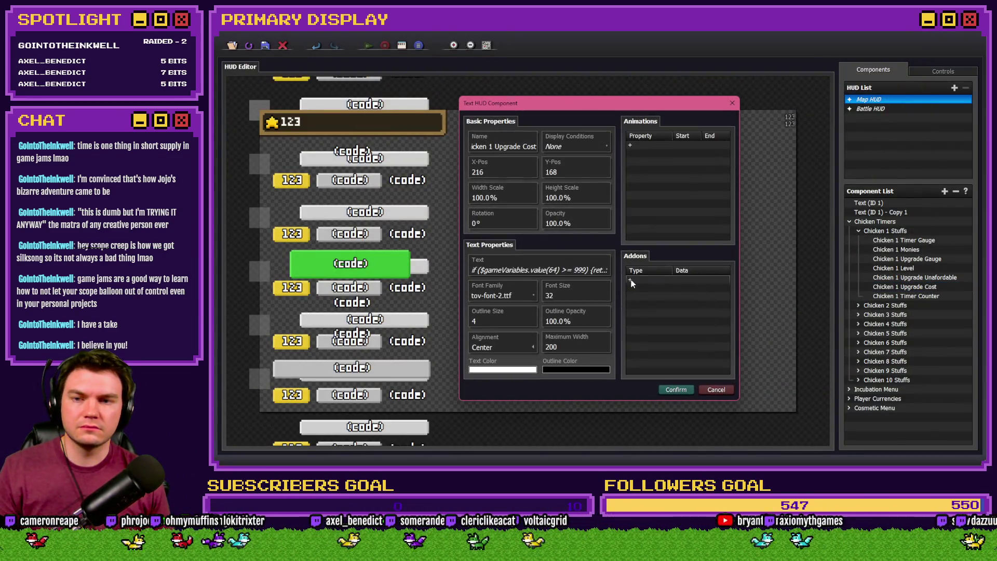
double_click(553, 269)
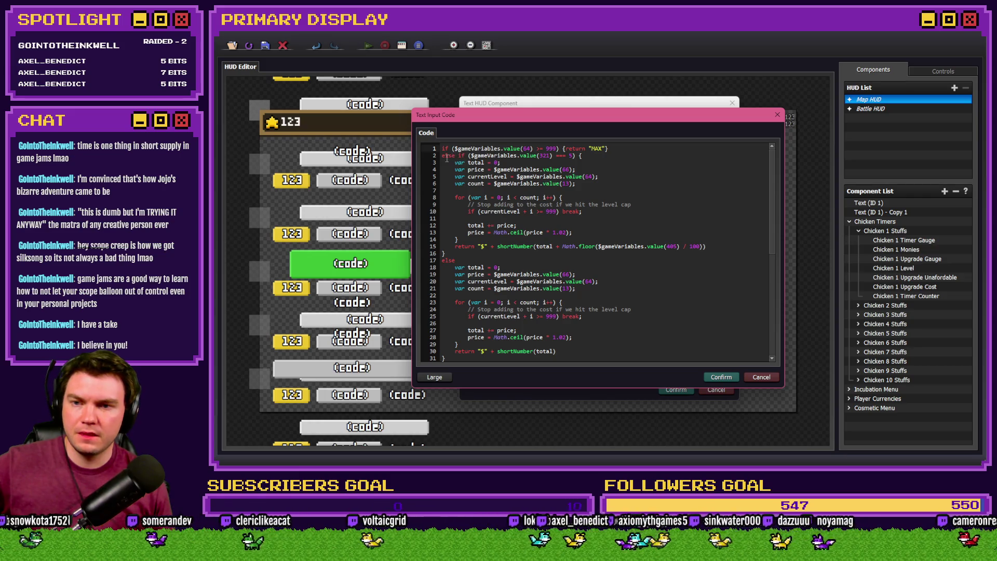
mouse_move(469, 155)
mouse_down()
mouse_move(541, 156)
mouse_move(478, 155)
mouse_move(456, 165)
mouse_move(483, 186)
mouse_move(554, 208)
mouse_move(545, 239)
mouse_up()
click(558, 158)
click(477, 156)
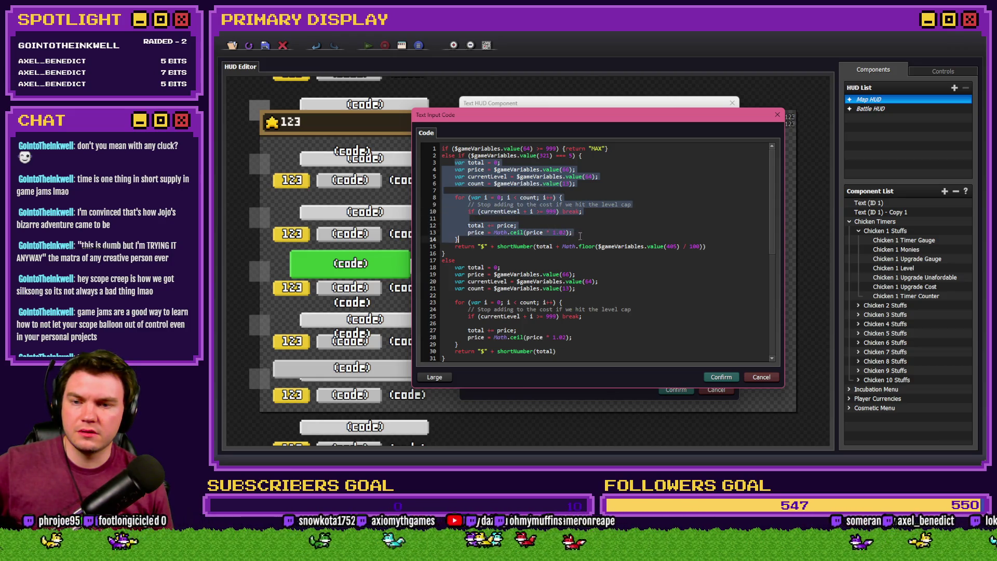
click(498, 237)
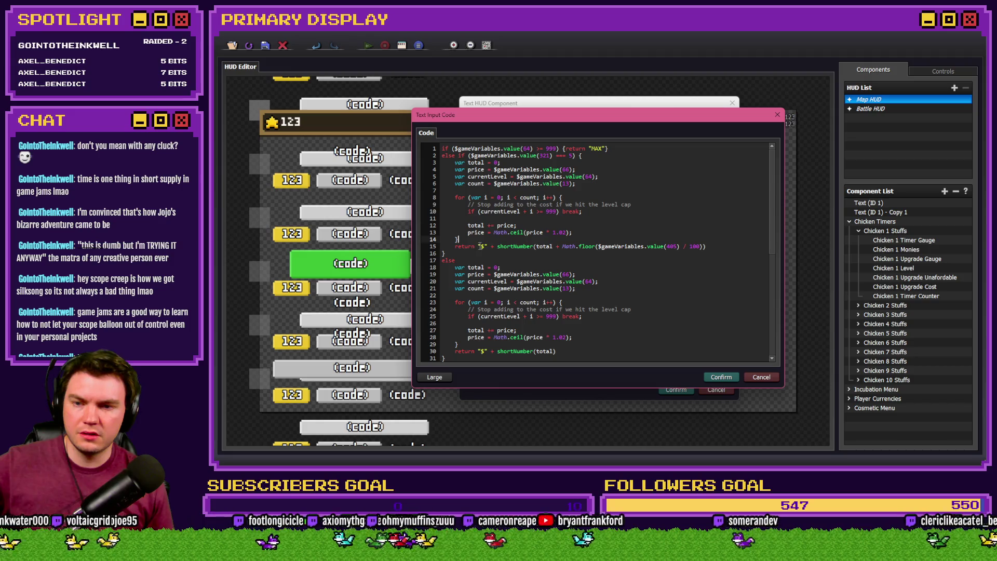
drag(456, 247, 648, 247)
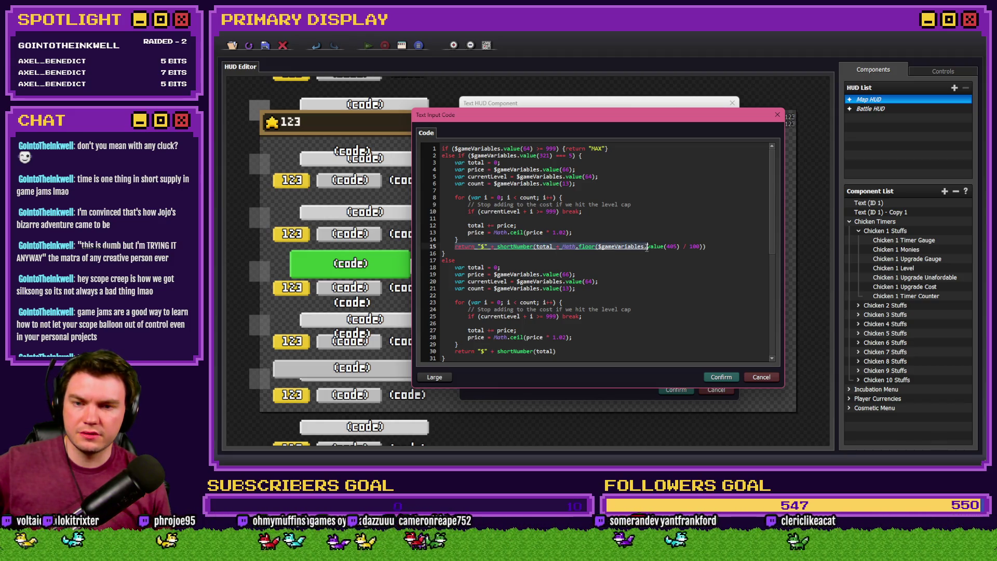
click(648, 248)
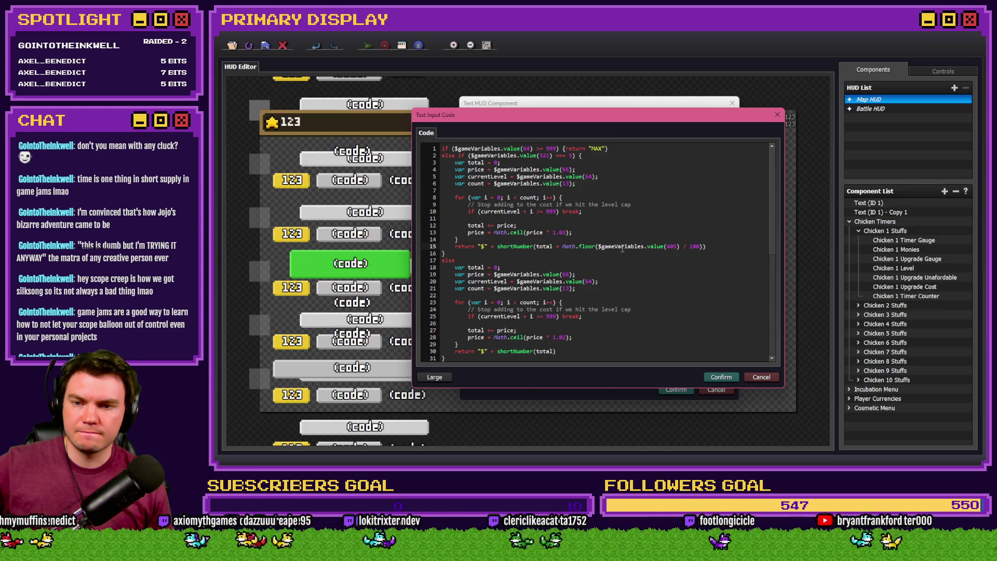
drag(665, 247, 681, 248)
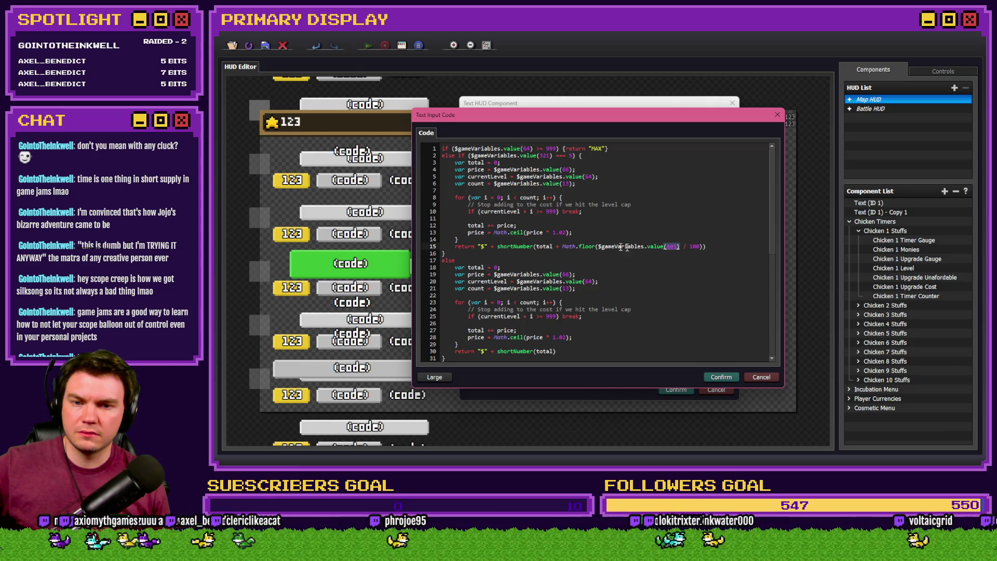
drag(597, 246, 703, 249)
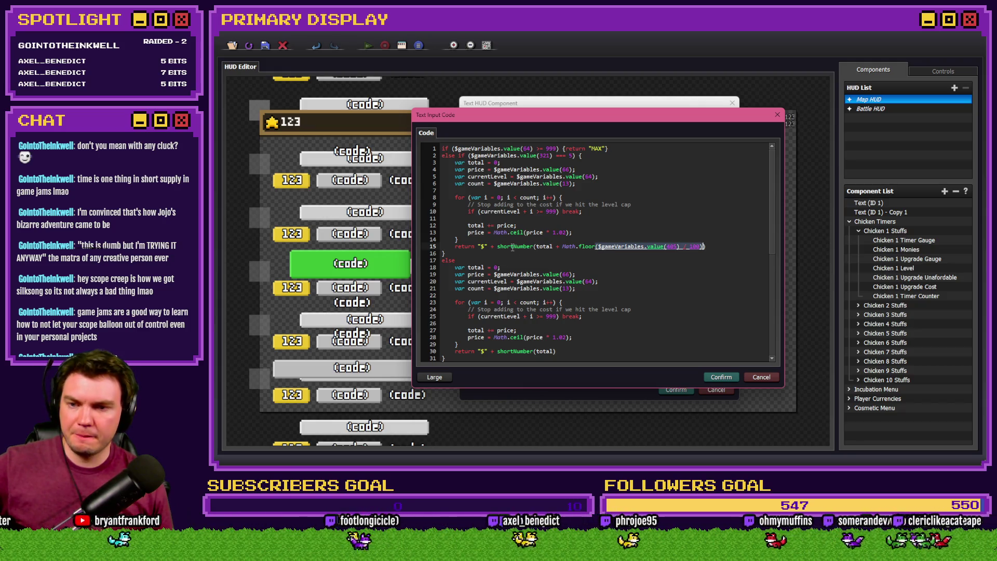
Add an opening { after else on line 17 and confirm the code.
click(458, 260)
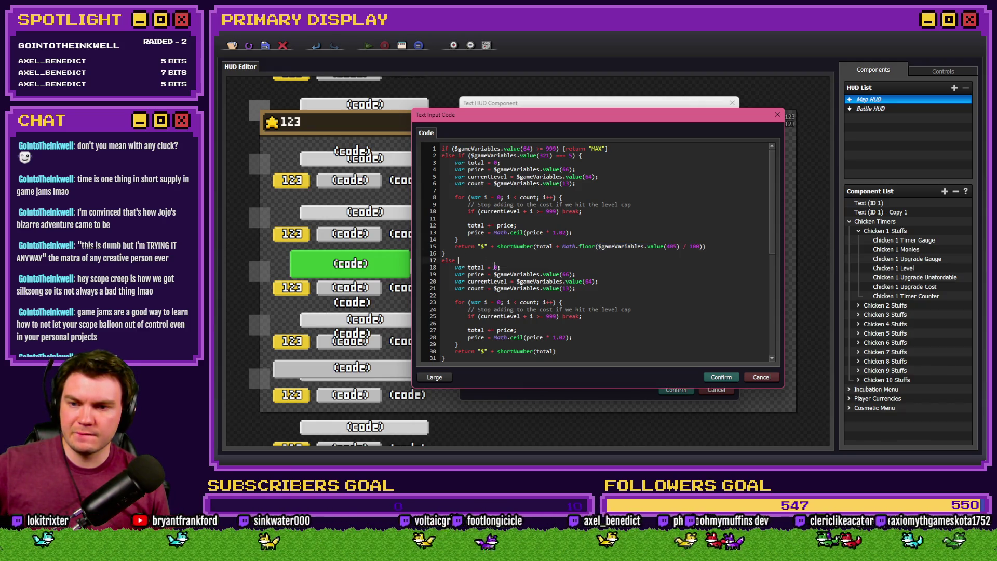
text({)
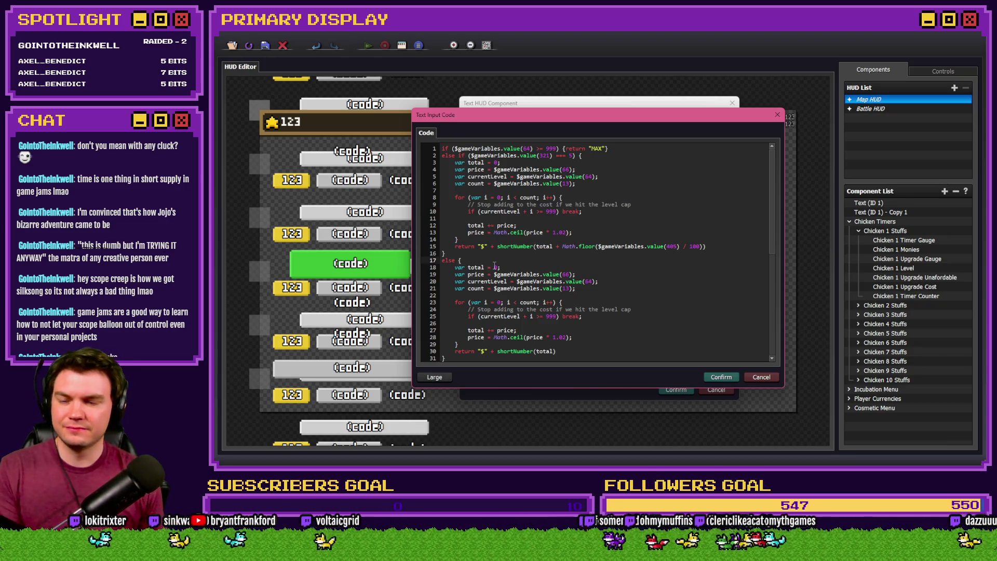
scroll(495, 266, down, 1)
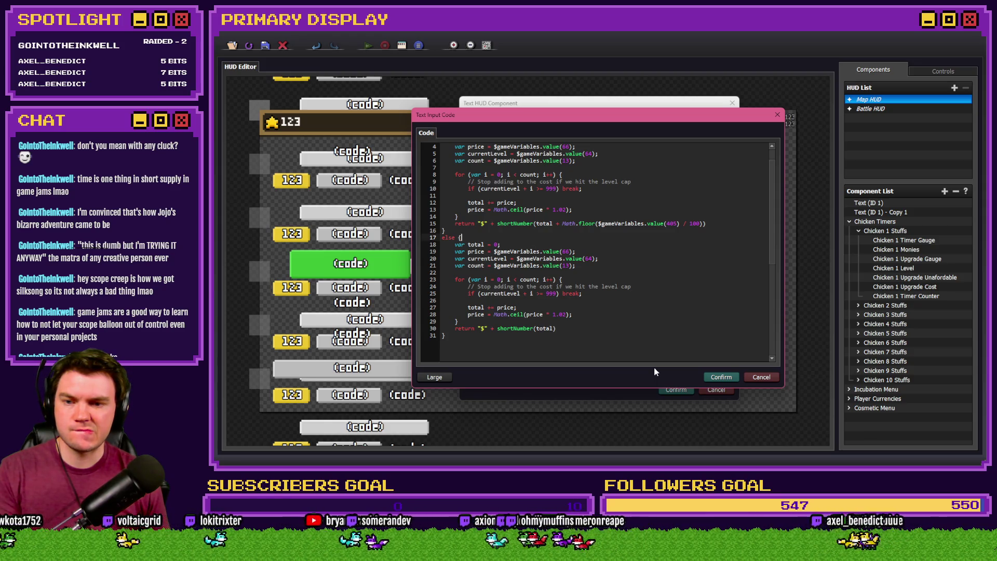
click(713, 379)
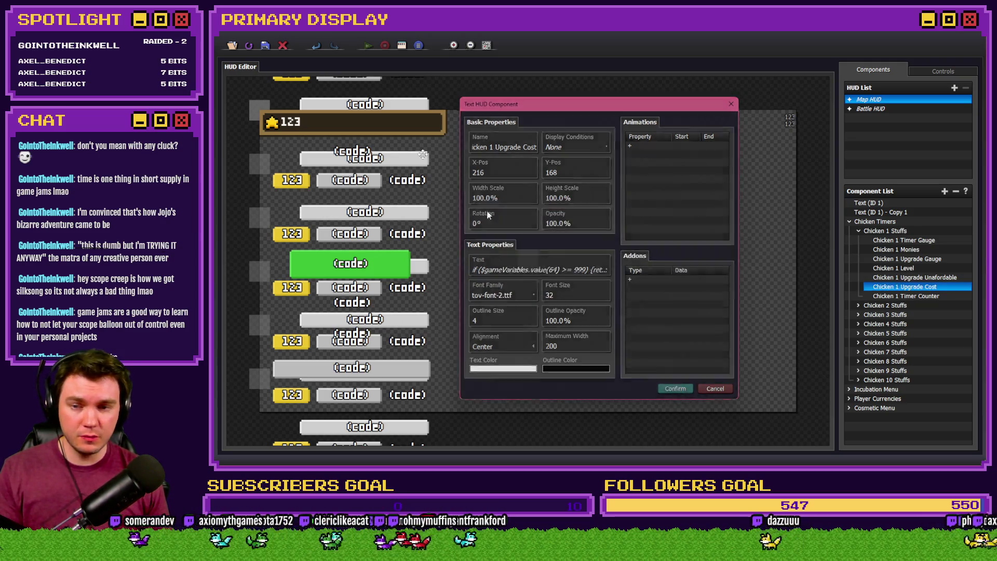
Save the HUD, playtest, and buy the free Leghorn, whose upgrade cost reads $0.05.
click(676, 390)
click(263, 42)
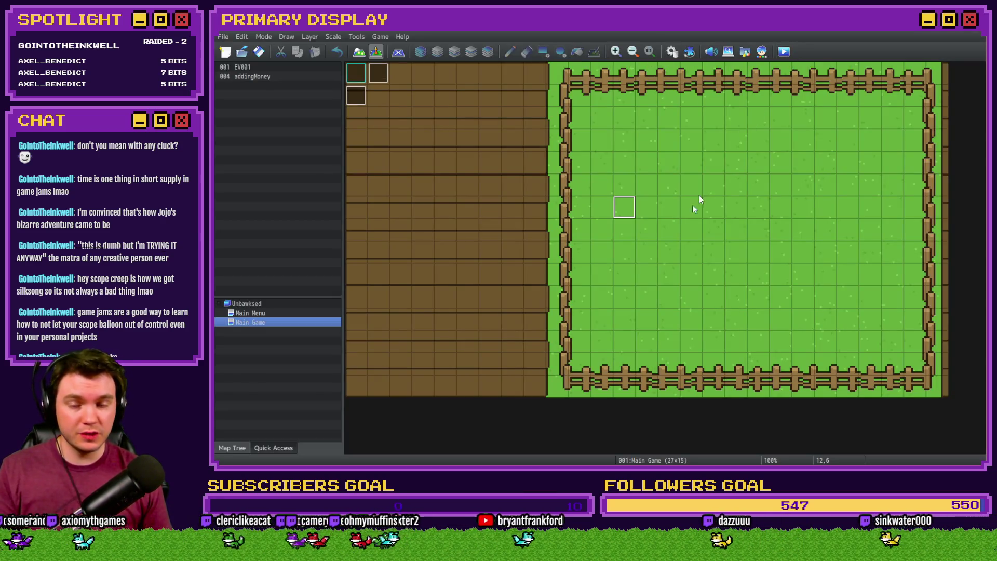
key(ctrl+r)
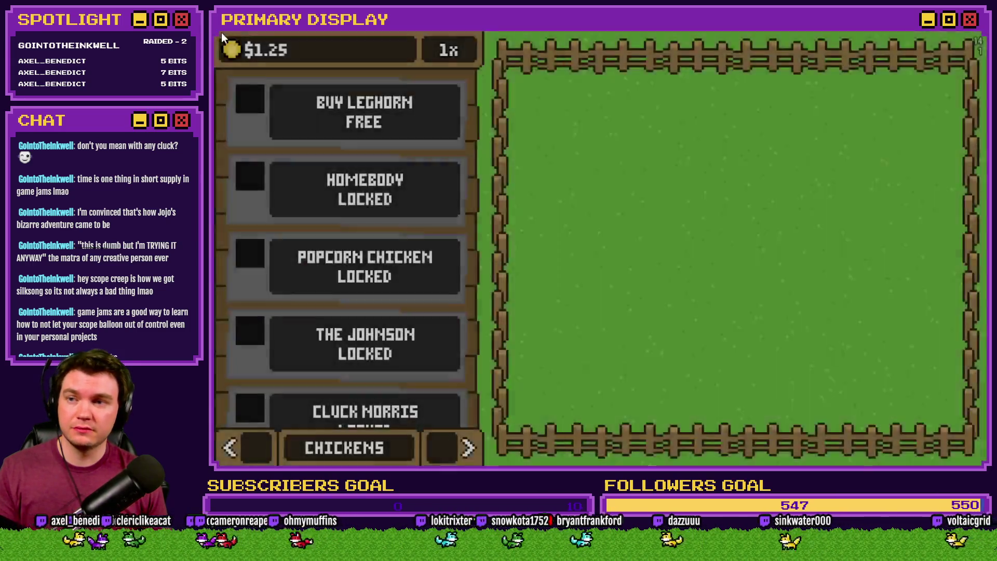
click(365, 112)
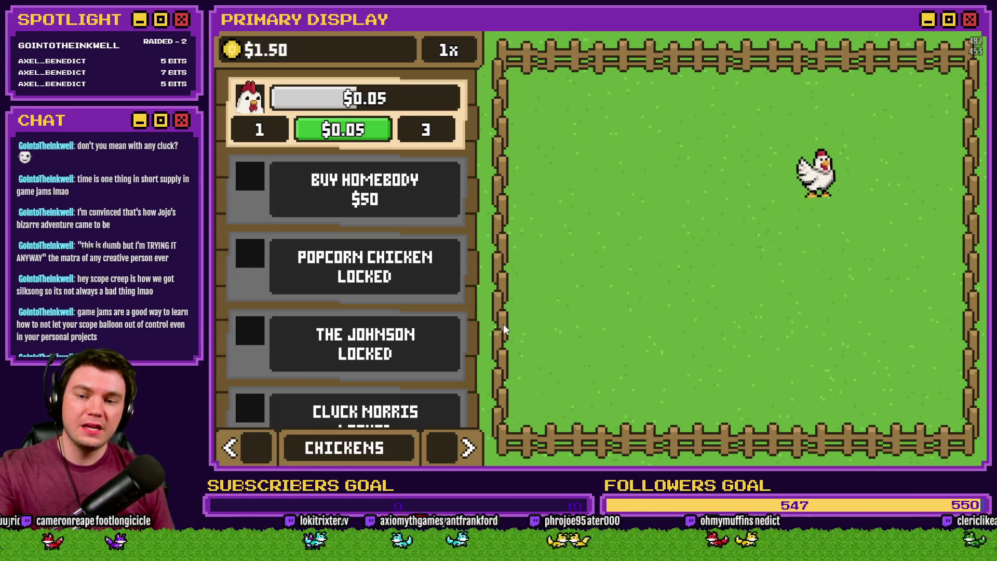
Equip the Leghorn with the Gold Chain outfit and return to the Chickens shop page.
click(468, 447)
click(468, 447)
click(448, 310)
click(448, 310)
click(448, 311)
click(448, 310)
click(447, 310)
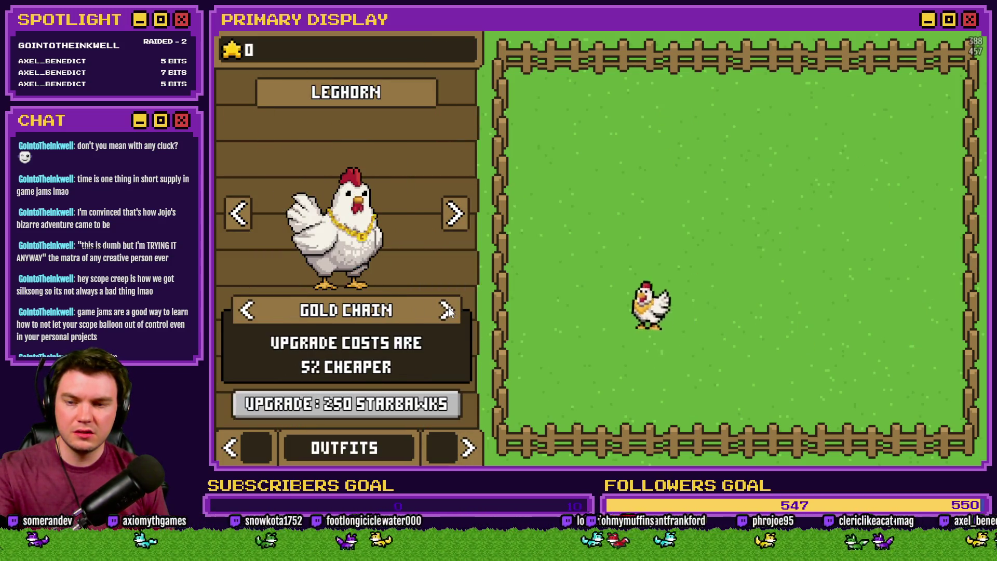
click(253, 445)
click(253, 447)
click(457, 446)
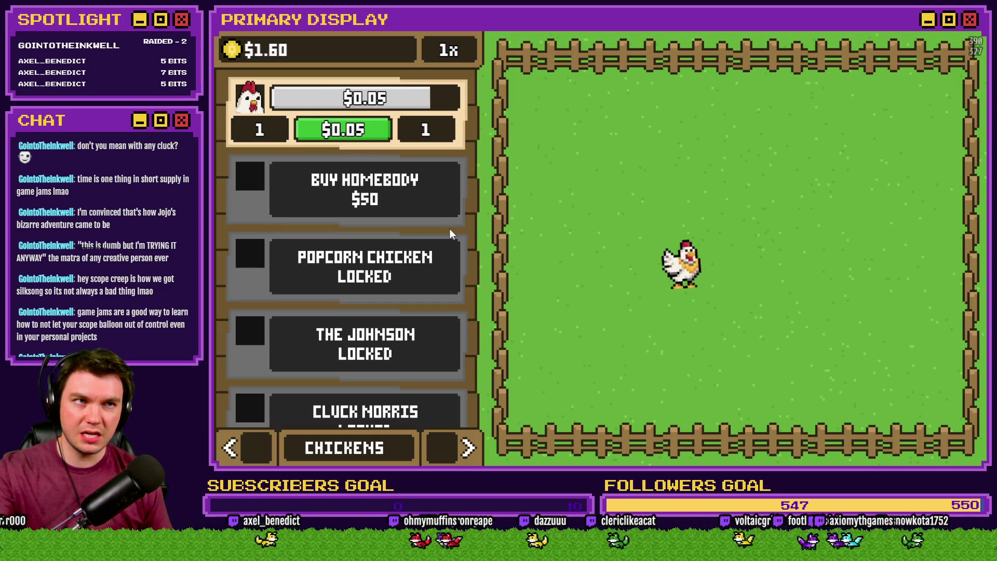
Grant test stars, upgrade the Gold Chain discount to 45%, check the $0.05 cost, and quit.
click(467, 448)
click(467, 448)
click(235, 52)
click(235, 52)
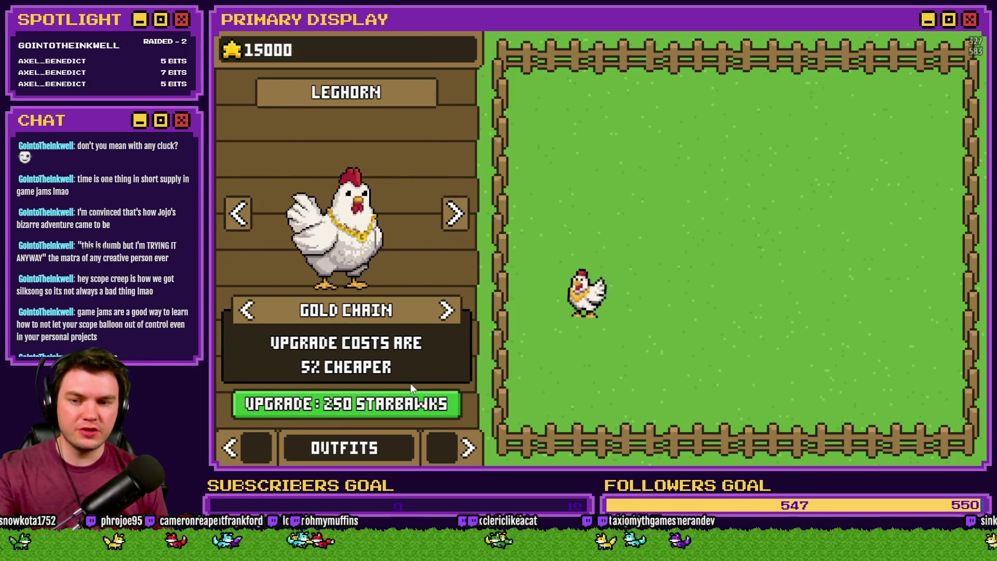
click(393, 410)
click(393, 410)
click(393, 410)
click(395, 410)
click(395, 411)
click(395, 411)
click(395, 411)
click(395, 410)
click(395, 410)
click(249, 449)
click(258, 446)
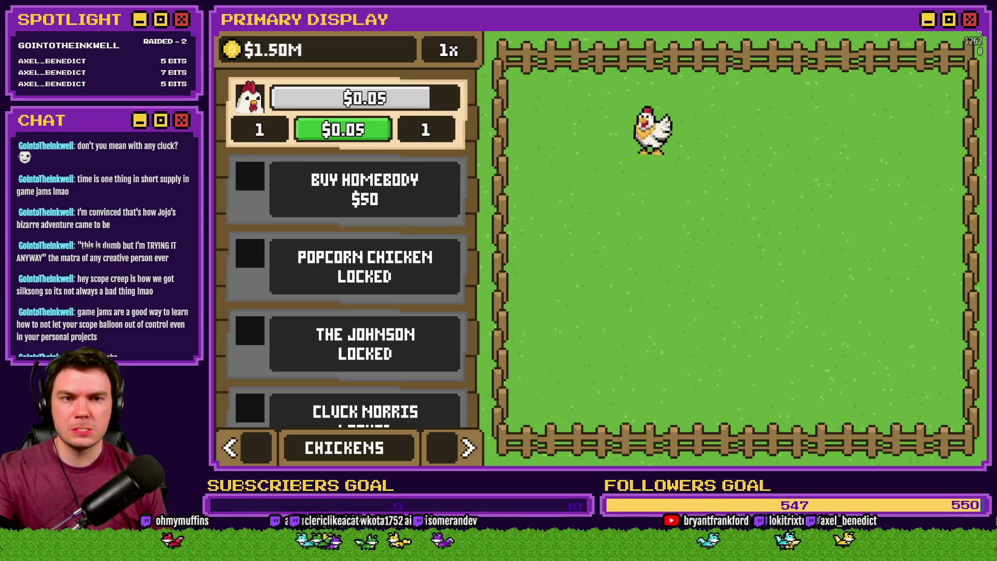
key(alt+F4)
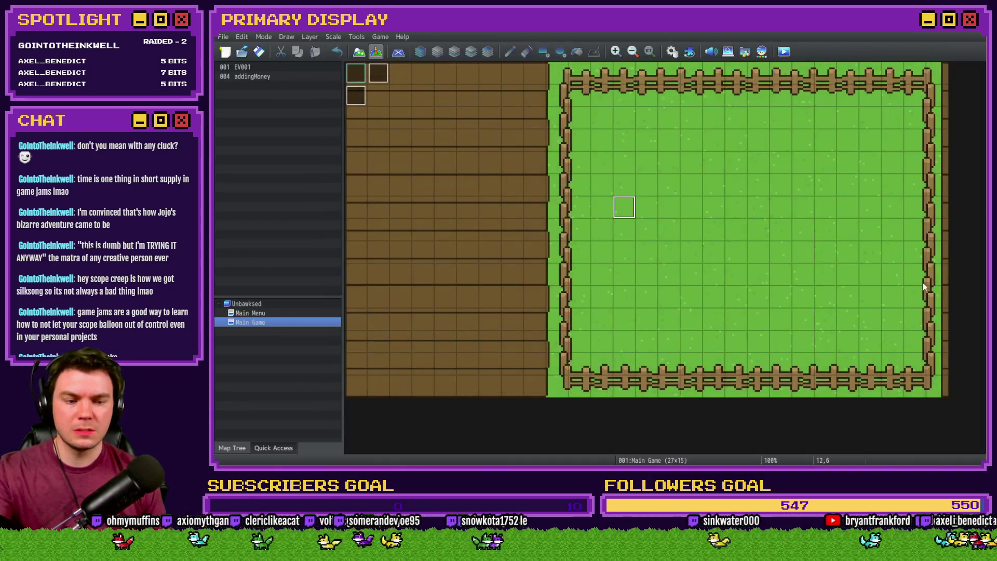
Edit the upgrade-cost return strings so the else branch returns "$$" + shortNumber(total).
key(alt+Tab)
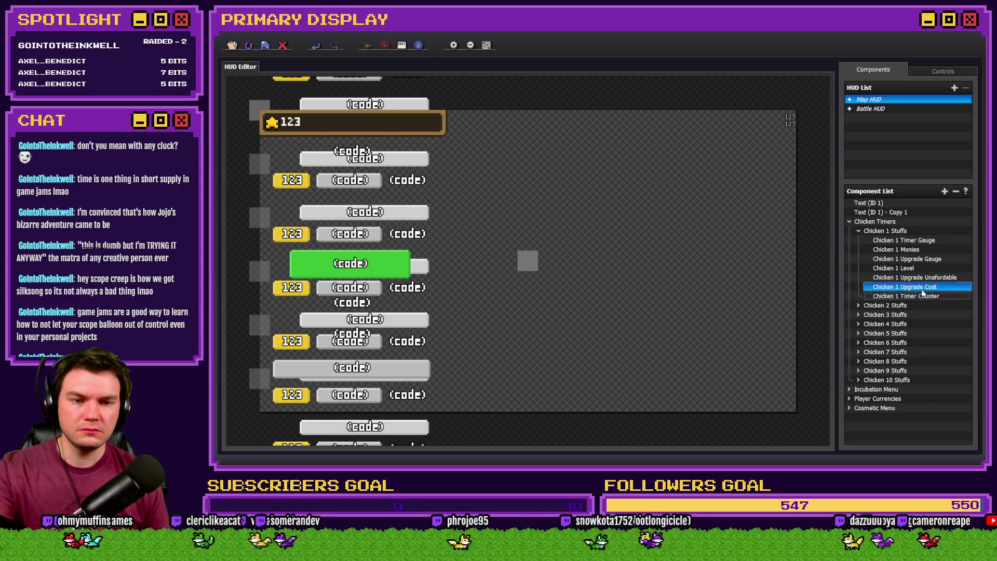
double_click(920, 288)
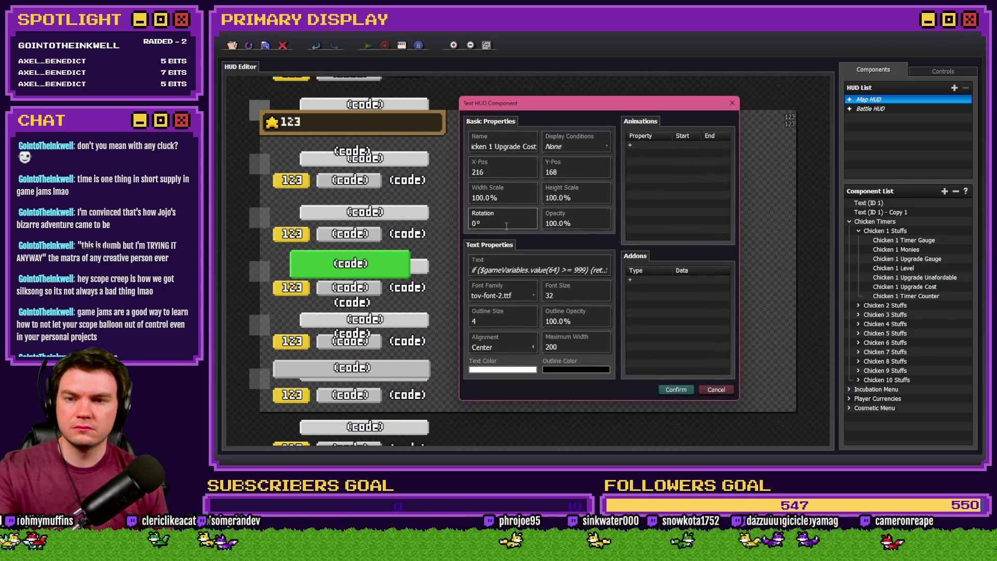
click(545, 271)
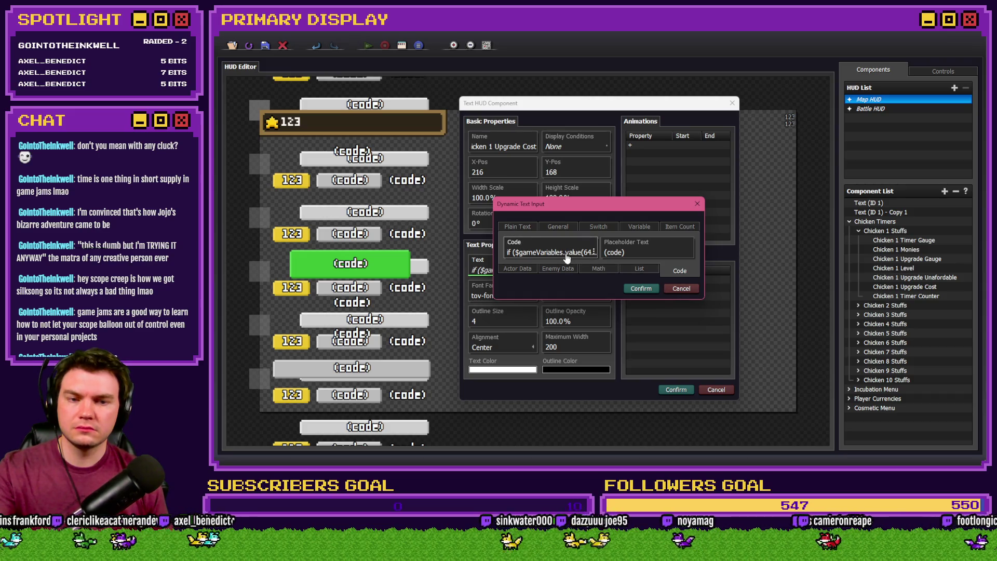
click(565, 255)
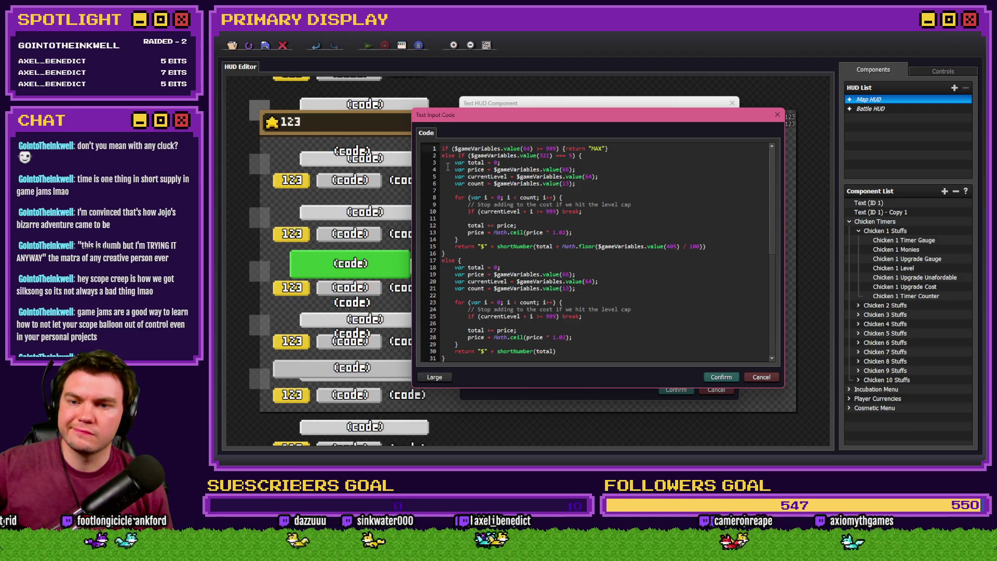
scroll(484, 249, down, 3)
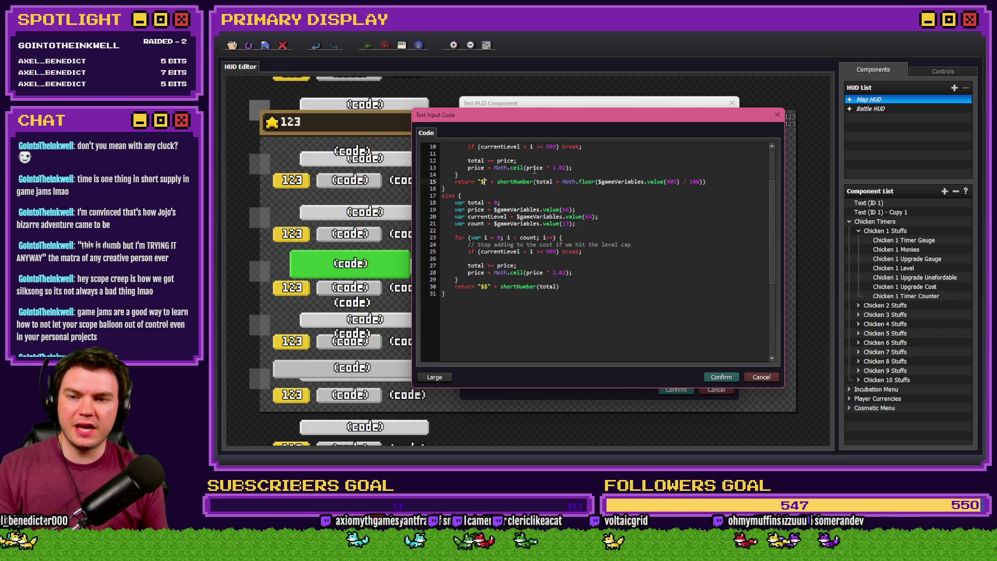
click(722, 377)
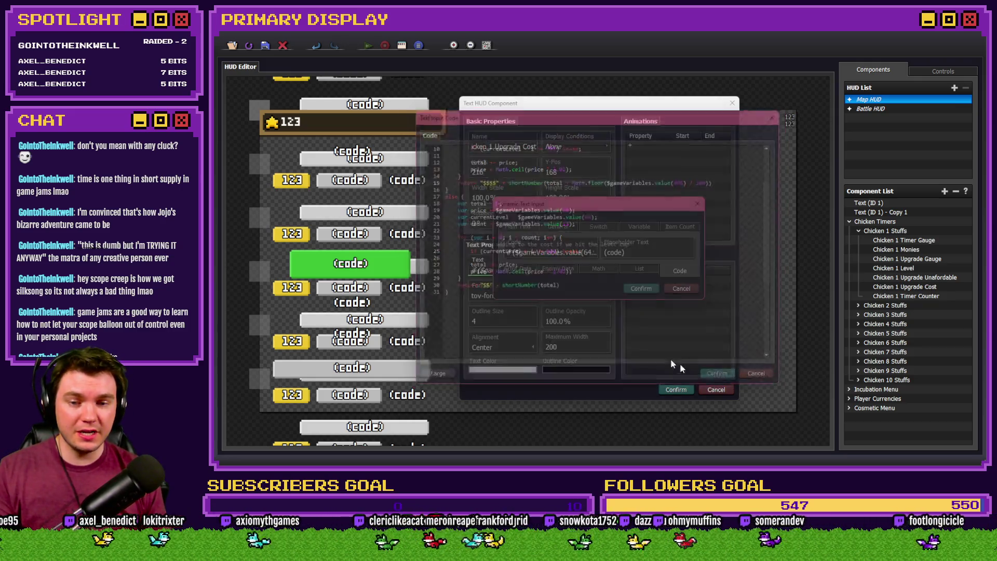
Confirm the component dialogs, save the HUD project, and launch a new playtest.
click(641, 292)
click(675, 390)
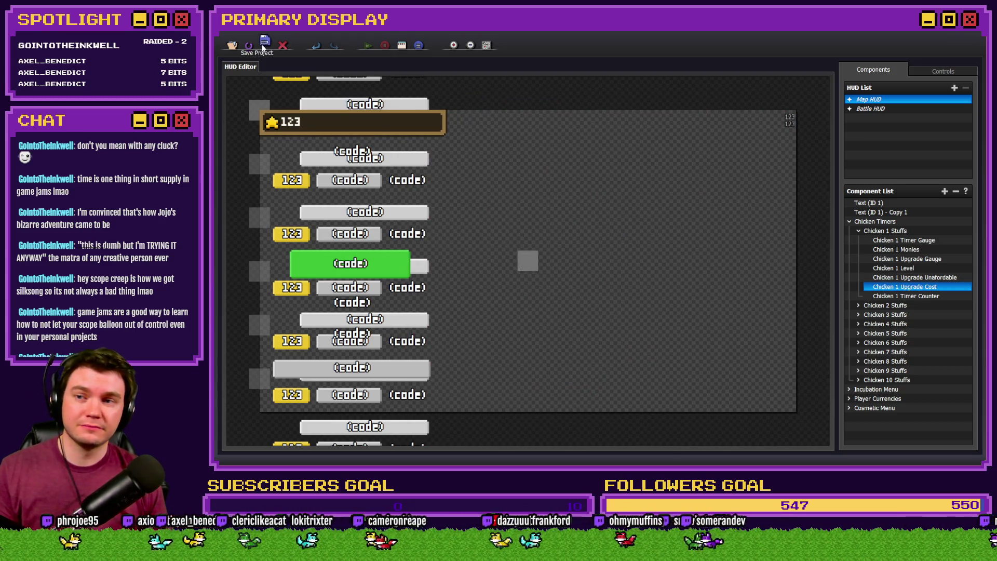
click(263, 46)
key(ctrl+r)
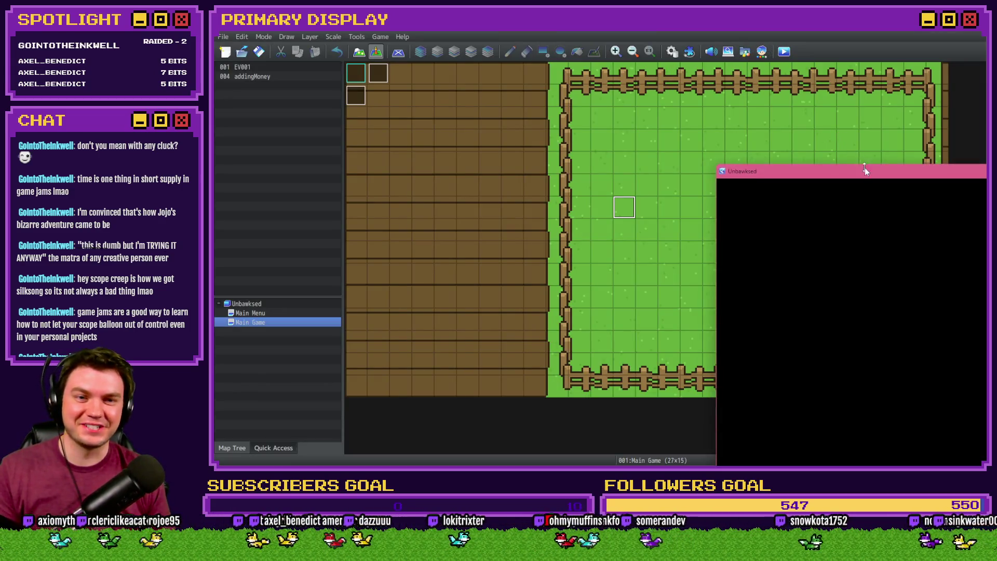
Buy the free Leghorn to see its upgrade cost shown as $$0.05, then close the playtest.
drag(722, 169, 411, 32)
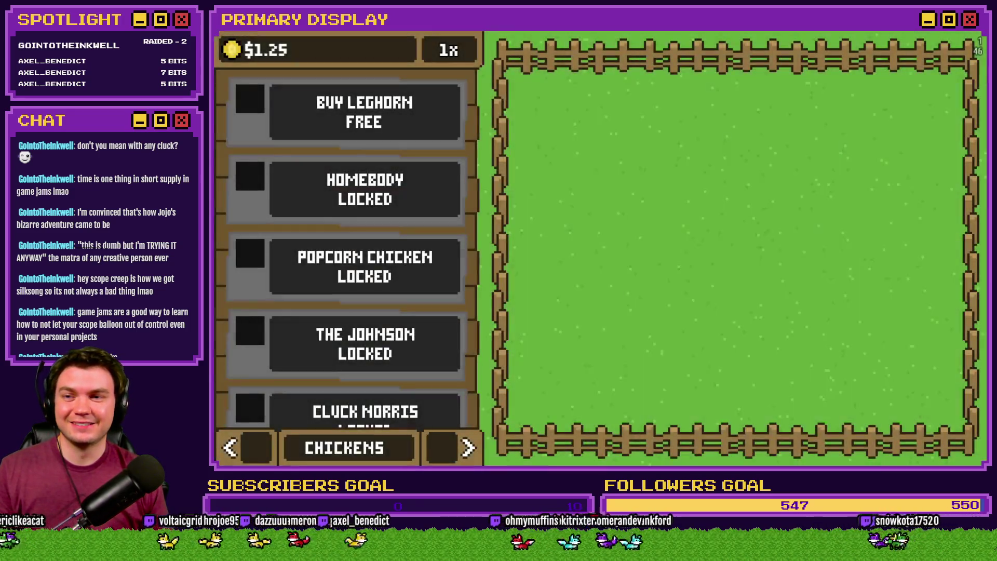
click(335, 117)
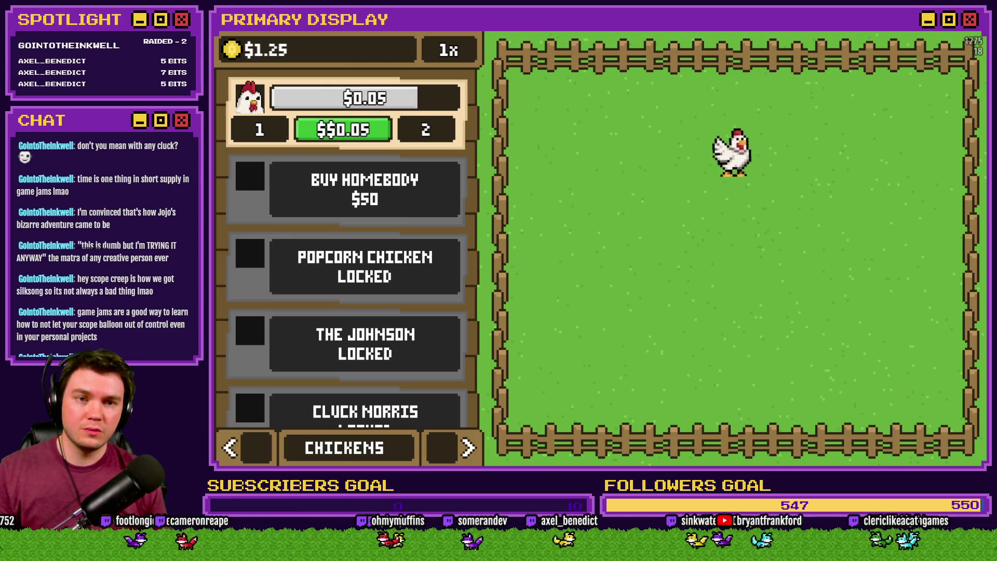
key(alt+F4)
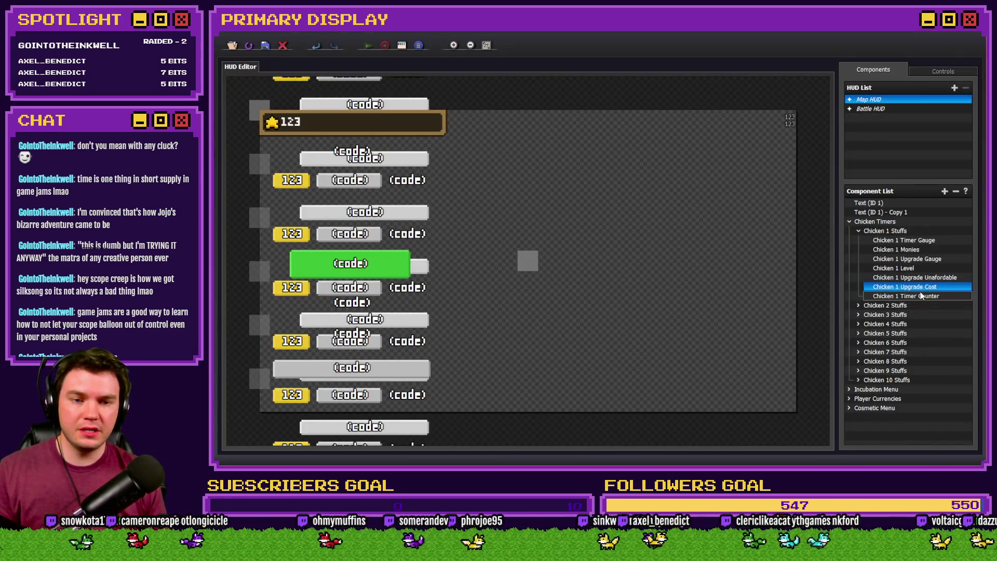
Reopen Chicken 1 Upgrade Cost's code and inspect the else branch on lines 17-25.
double_click(918, 287)
click(535, 270)
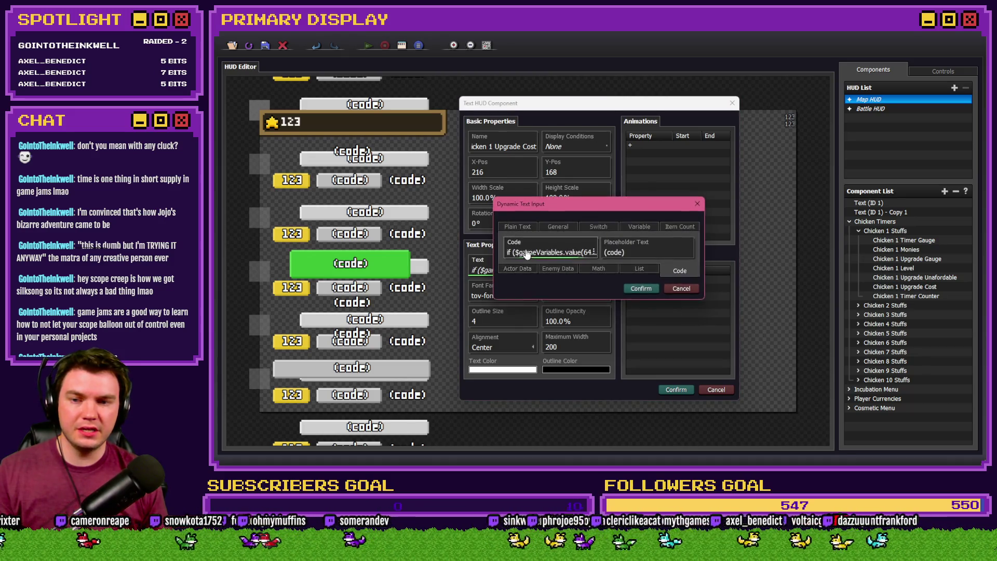
click(527, 253)
mouse_move(446, 261)
mouse_down()
mouse_move(519, 294)
mouse_move(537, 316)
mouse_up()
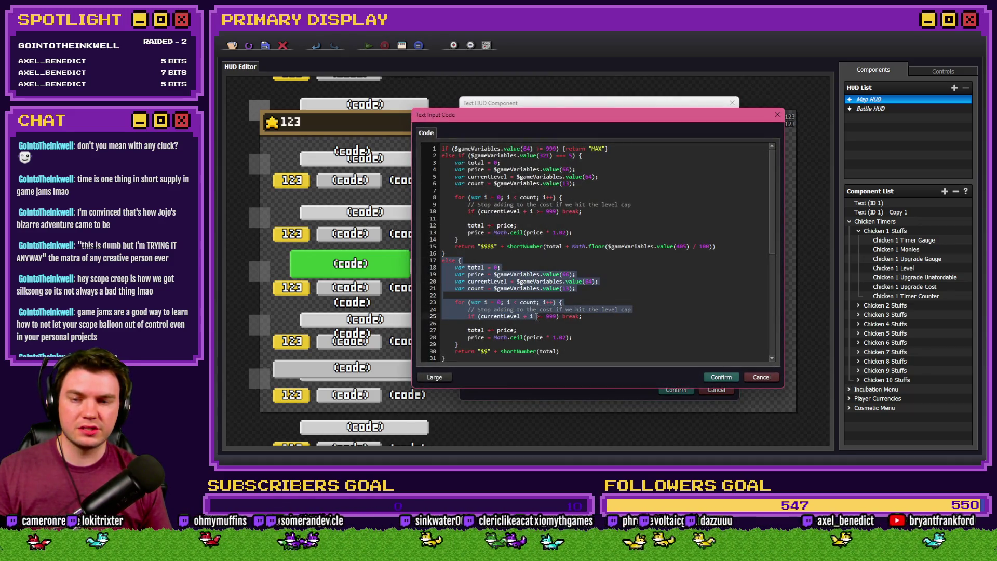
click(537, 316)
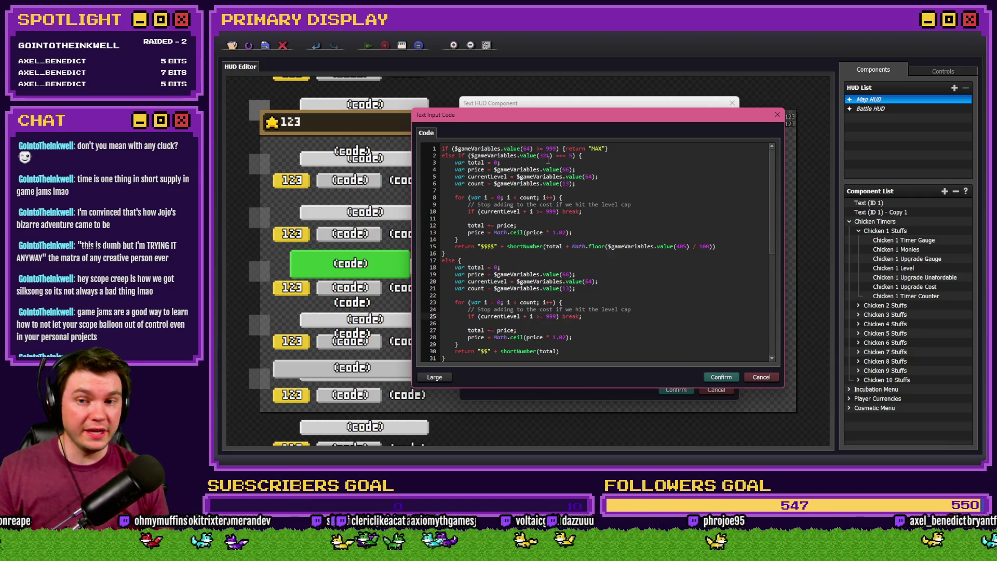
key(alt+Tab)
Look up in a new event's variable picker that 0321 is chicken1CosmeticEquip.
double_click(646, 163)
double_click(388, 290)
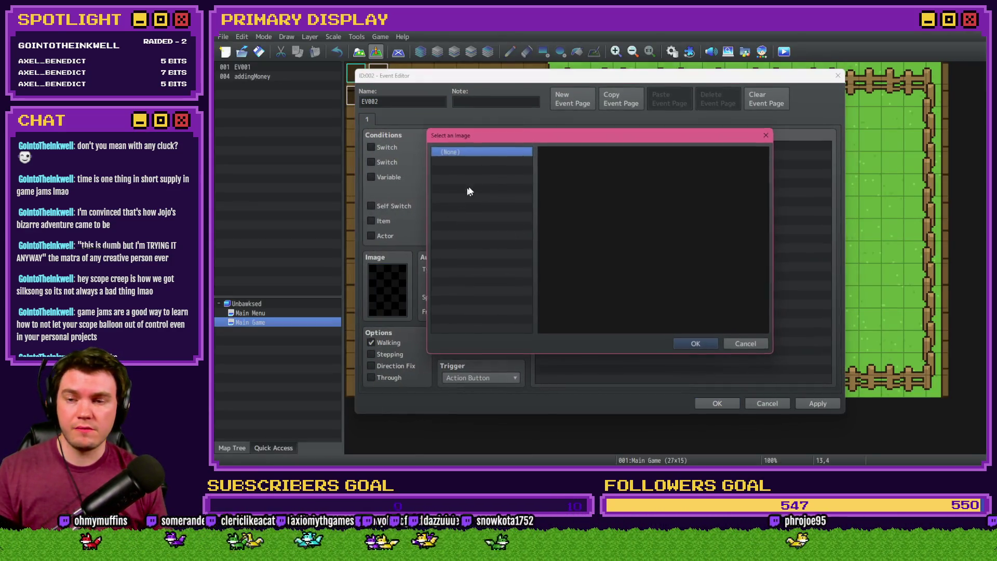
click(746, 344)
double_click(583, 187)
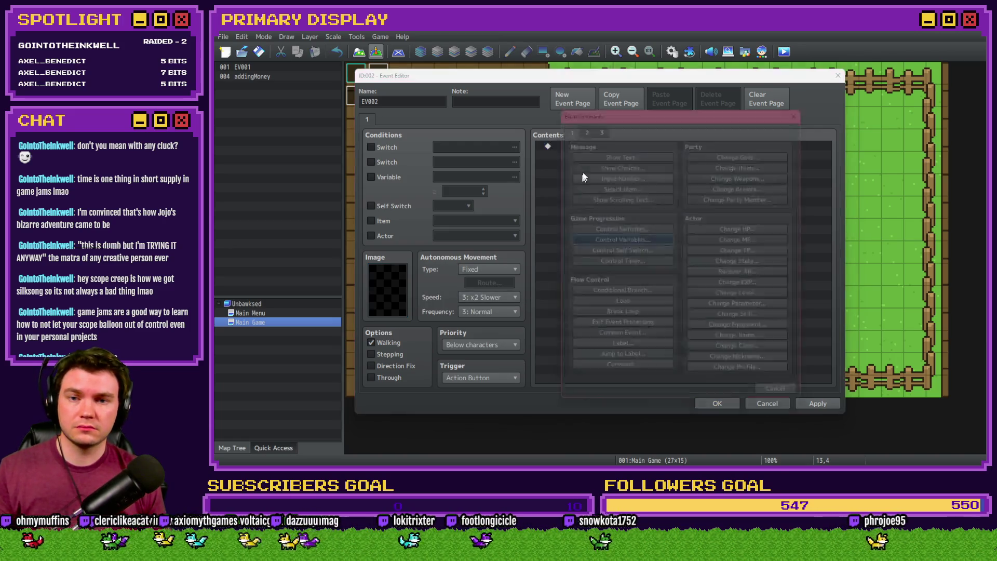
click(623, 239)
click(649, 189)
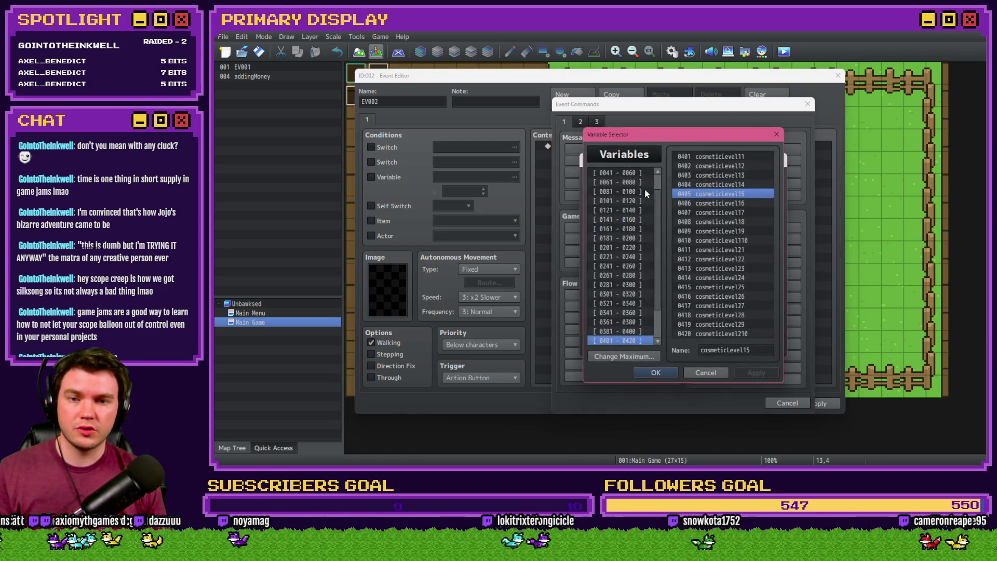
key(Up)
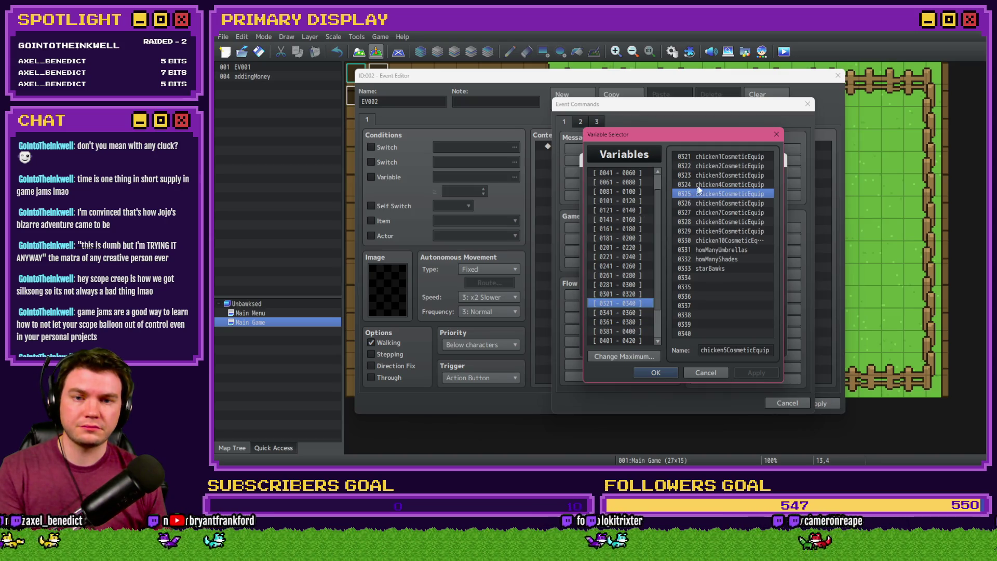
click(721, 157)
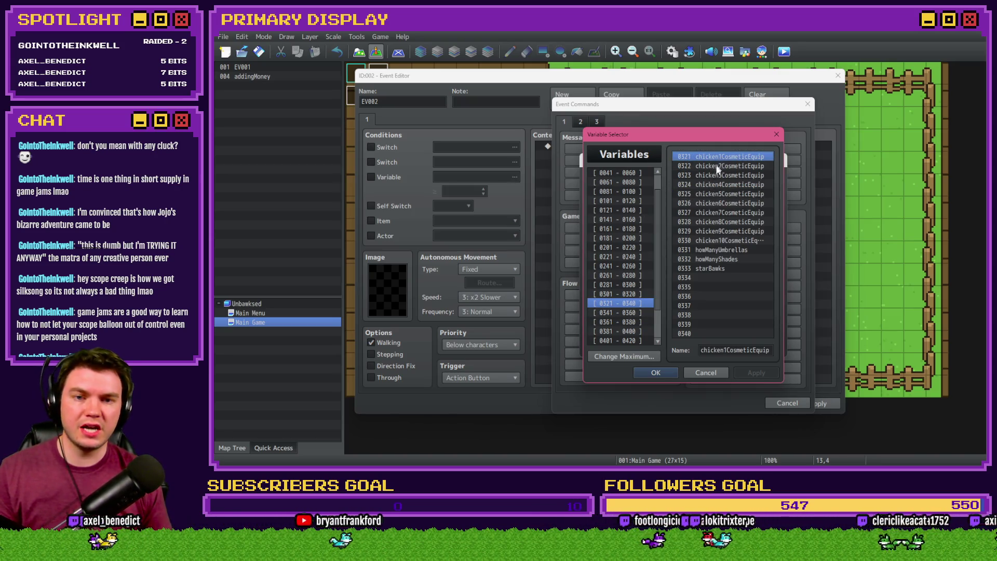
click(706, 372)
Cancel the event commands, discard the new event, and start a playtest.
click(761, 347)
click(793, 403)
key(Escape)
key(ctrl+r)
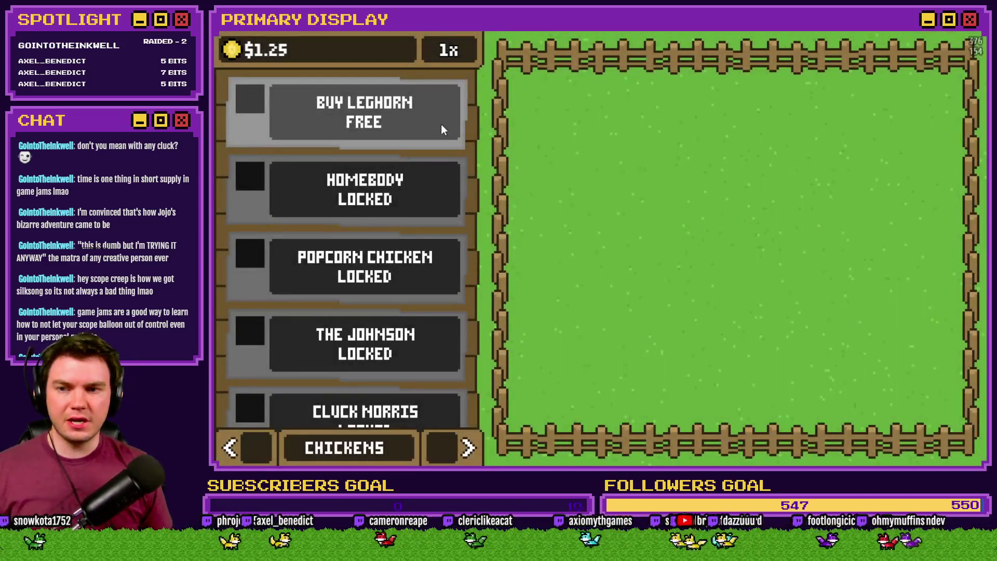
Buy the Leghorn and cycle its outfits past the Crown to the Gold Chain.
click(439, 120)
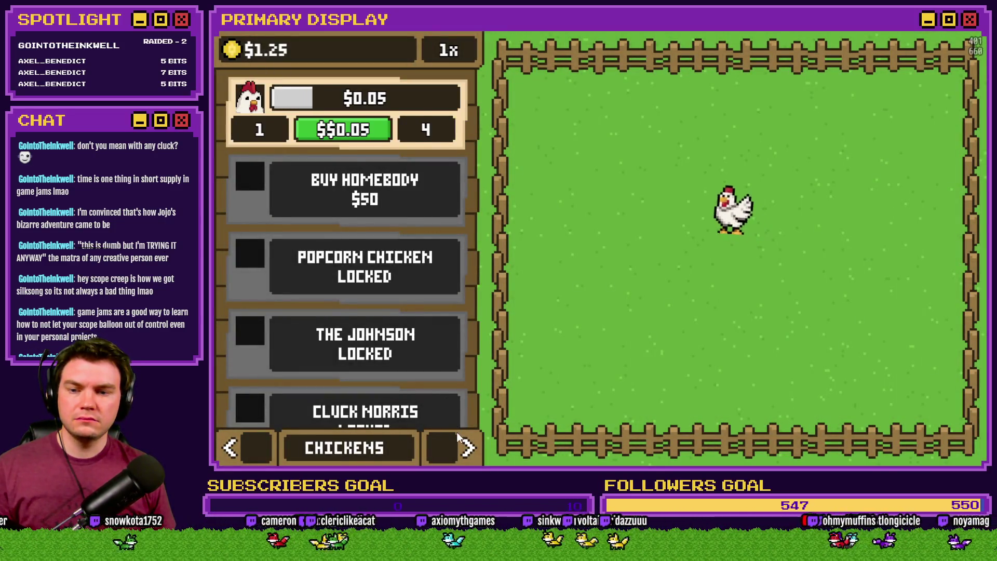
click(466, 446)
click(446, 310)
click(447, 310)
click(447, 310)
click(447, 310)
click(447, 310)
Check variable 0321 in the debug list, then view the $$$$0.05 cost in the Chickens shop.
key(grave)
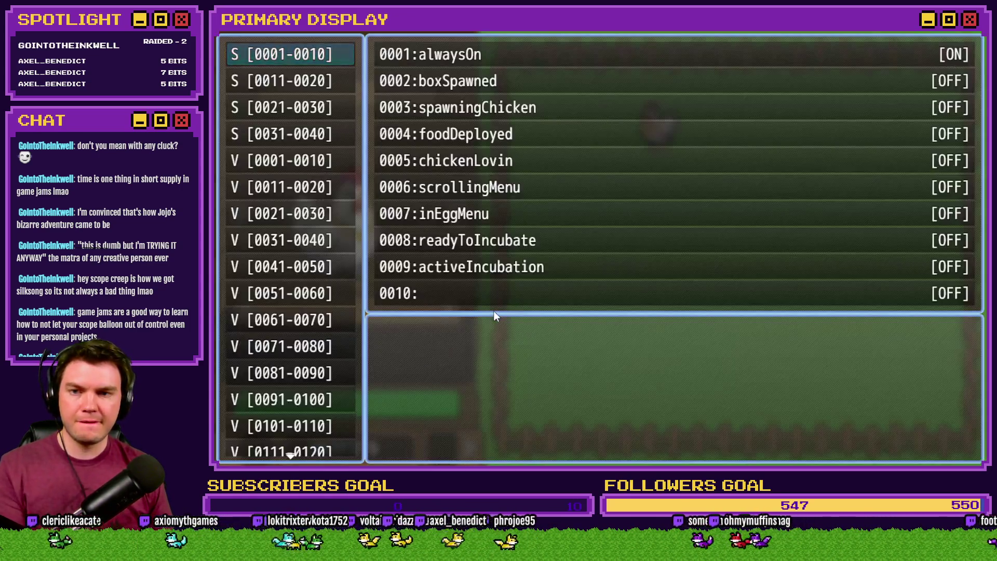
key(Up)
key(Up)
key(Up)
key(Up)
key(Up)
key(Up)
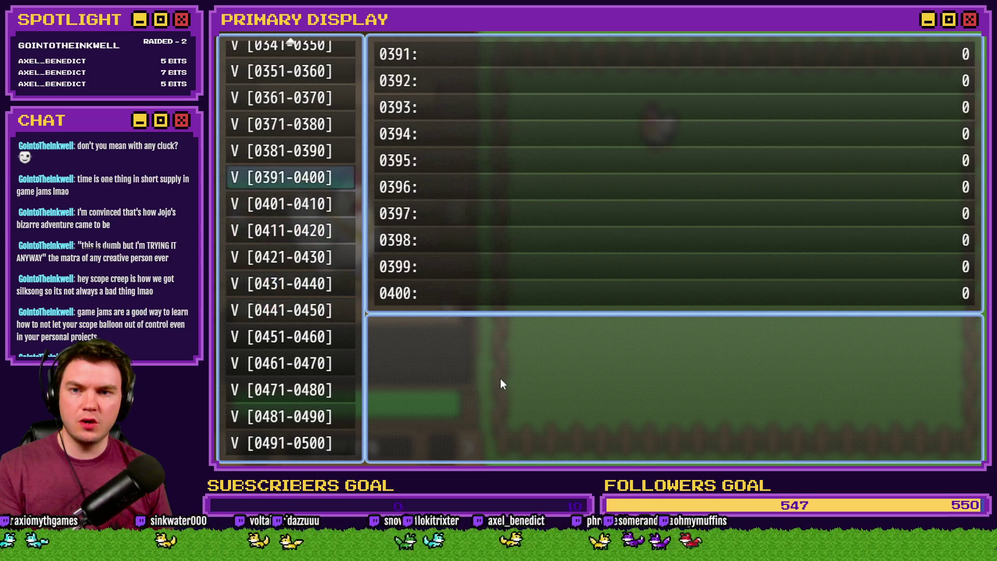
key(Down)
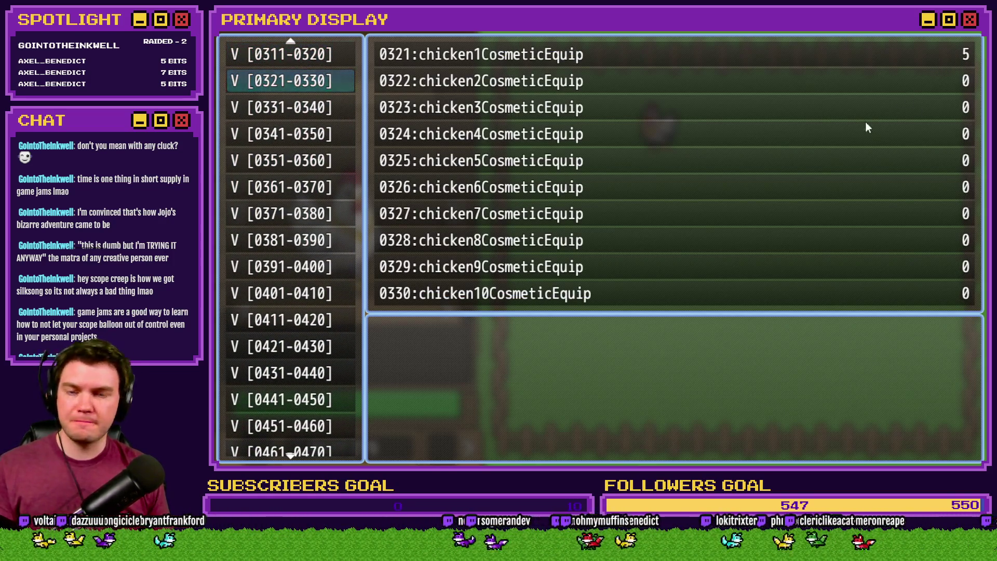
key(grave)
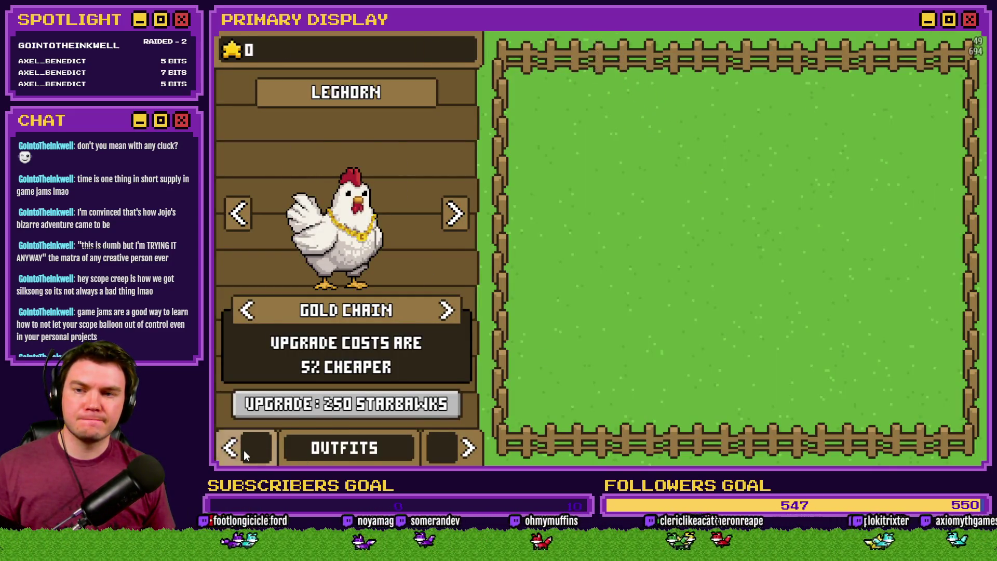
click(233, 448)
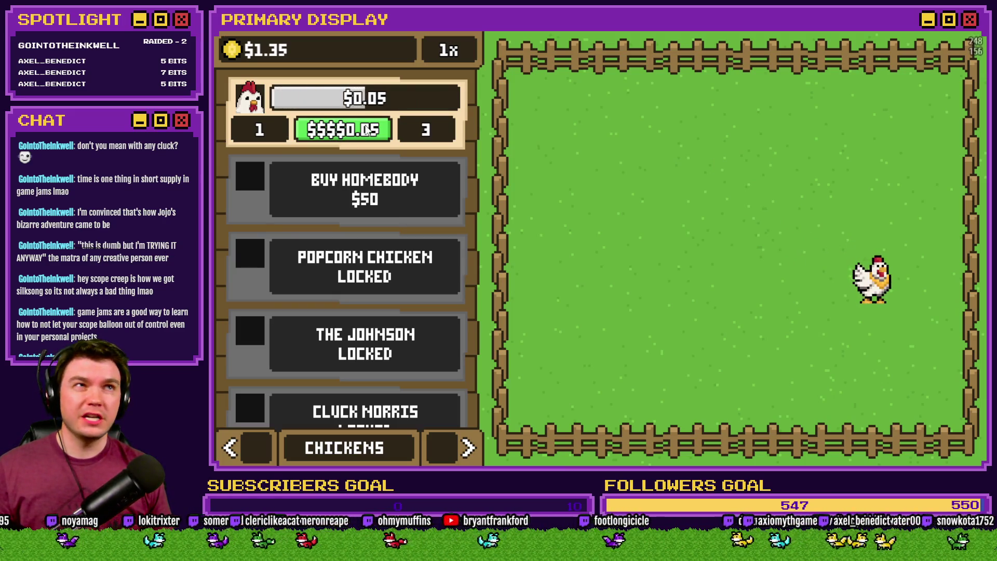
key(alt+Tab)
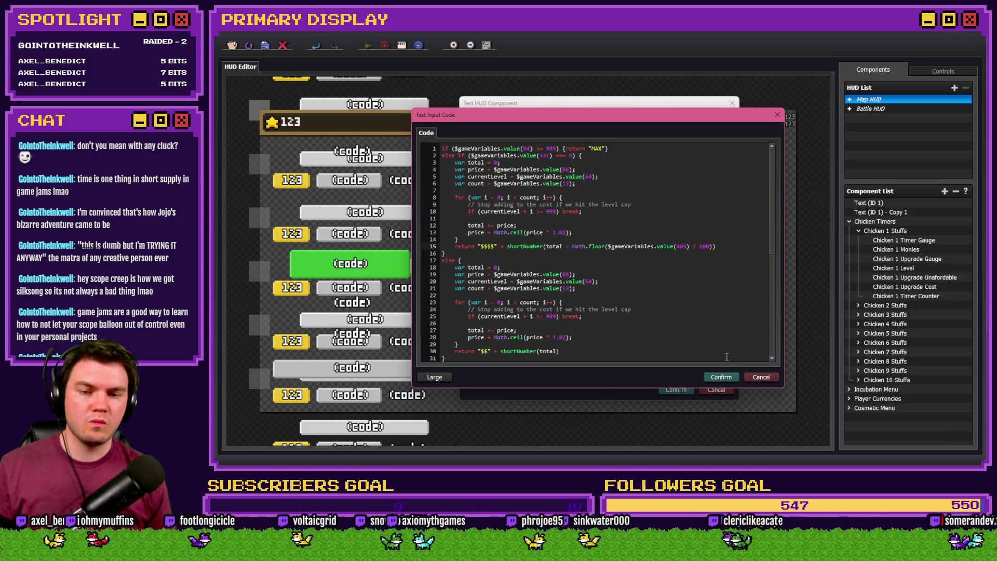
Confirm the code and component, save and close the HUD editor, and start a playtest.
click(722, 377)
click(673, 389)
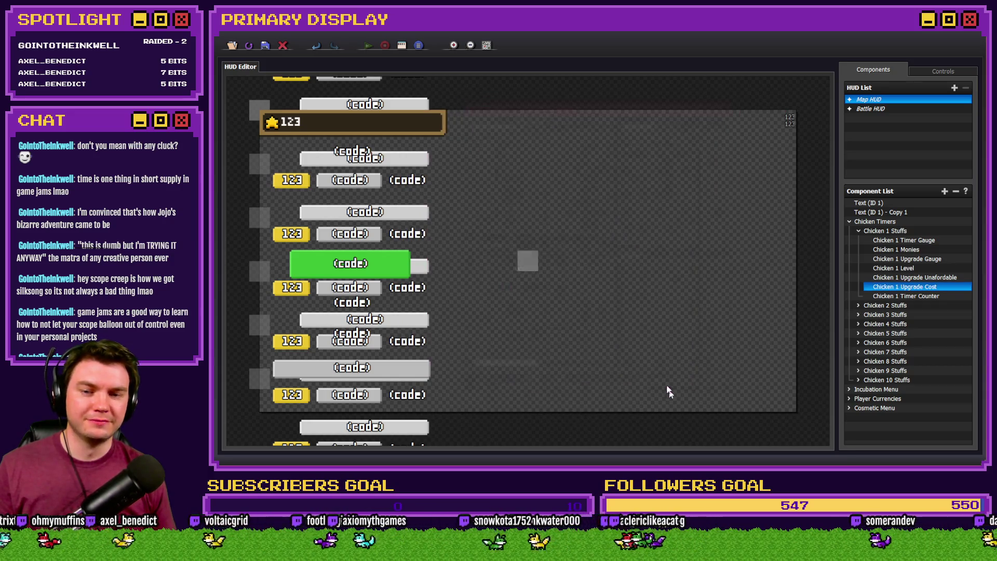
click(262, 44)
click(283, 45)
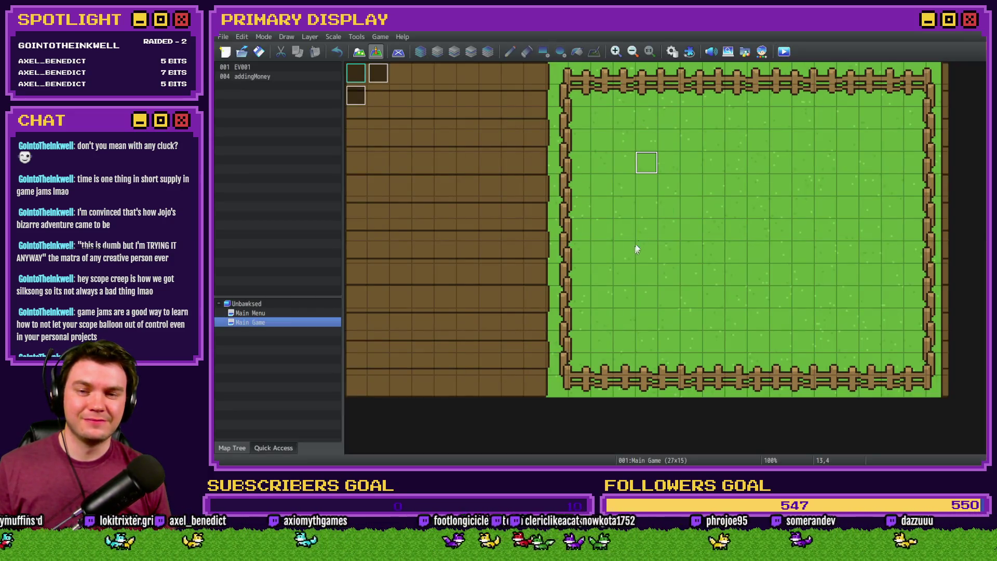
key(ctrl+r)
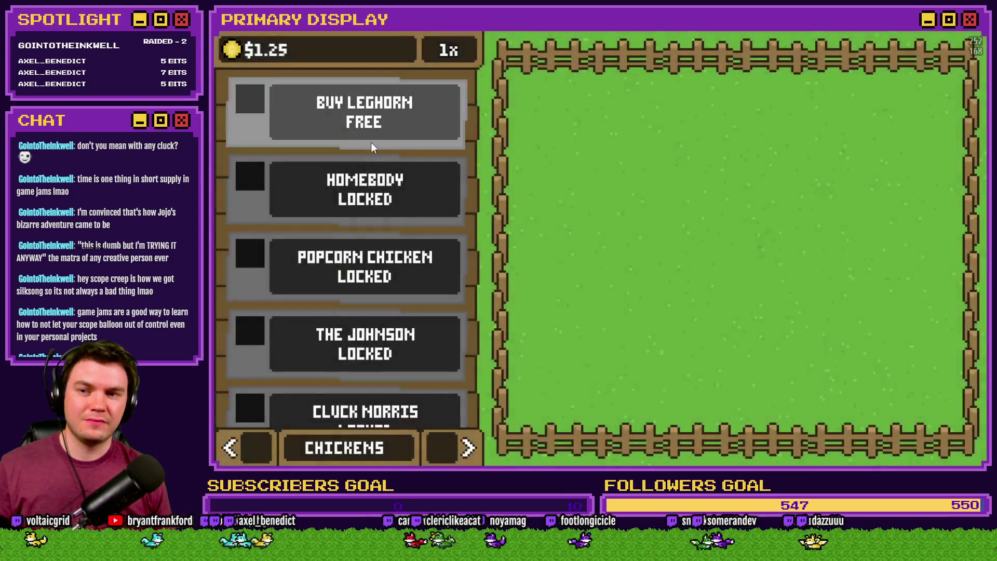
Buy the Leghorn, equip it with the Gold Chain, then close the playtest.
click(364, 112)
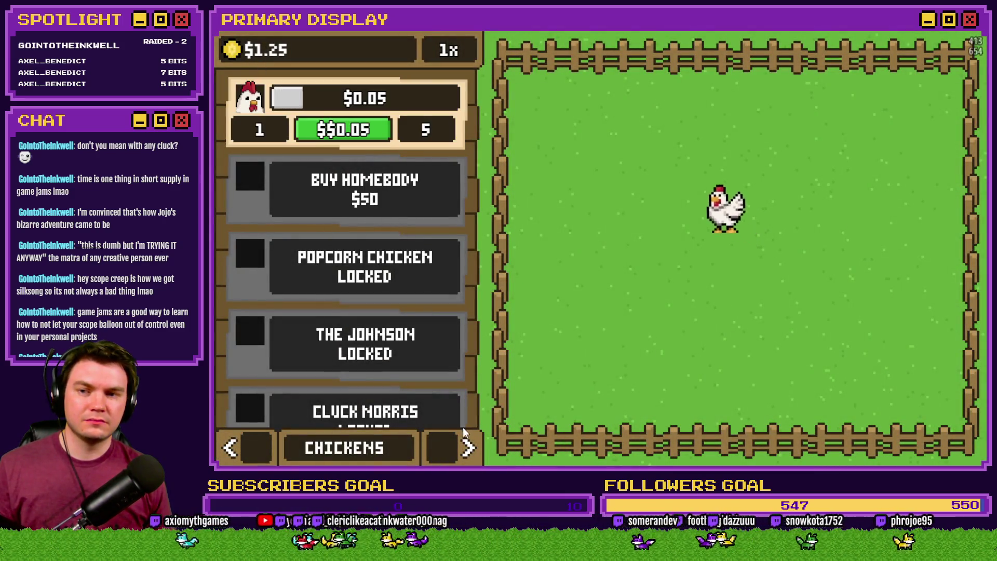
click(469, 448)
click(469, 448)
click(447, 310)
click(447, 310)
click(446, 310)
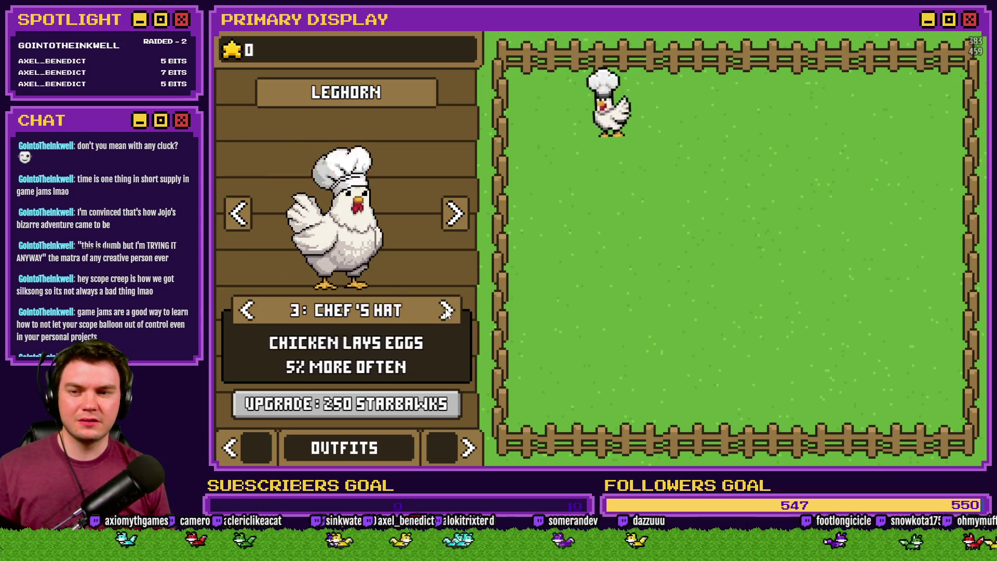
click(447, 310)
click(447, 311)
click(258, 450)
click(258, 450)
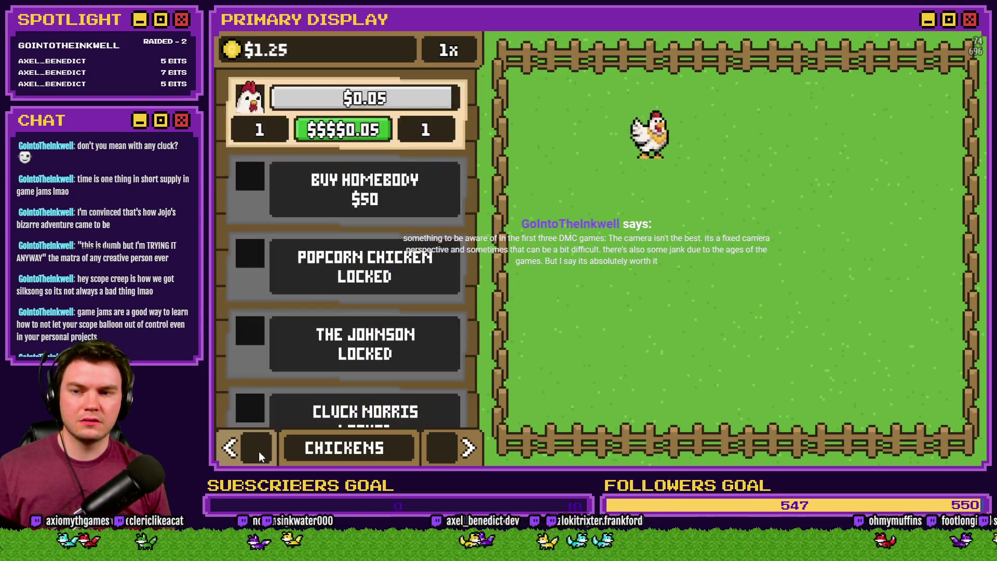
key(Escape)
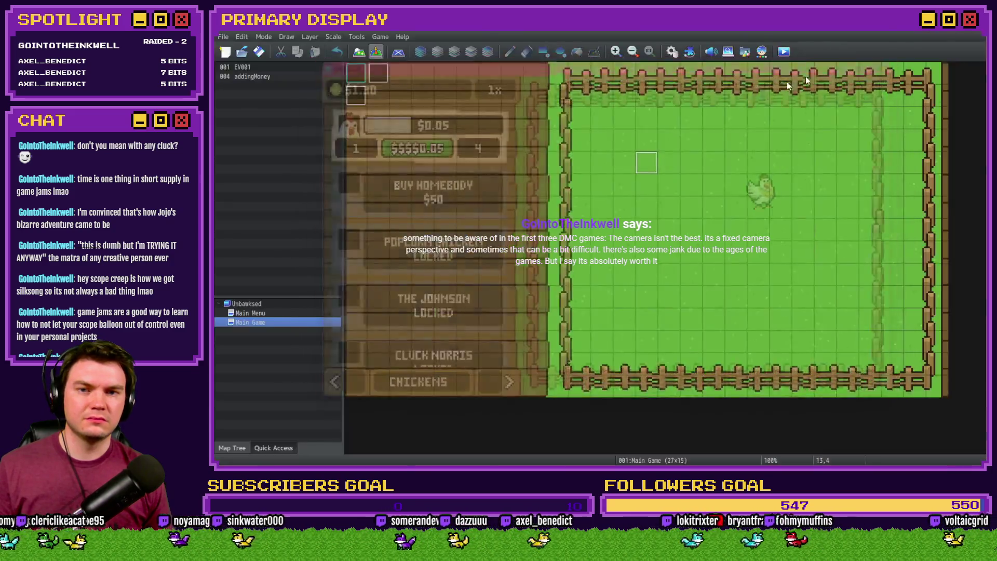
Delete one $ from line 15's discounted return string, confirm both dialogs, and save the HUD.
double_click(883, 287)
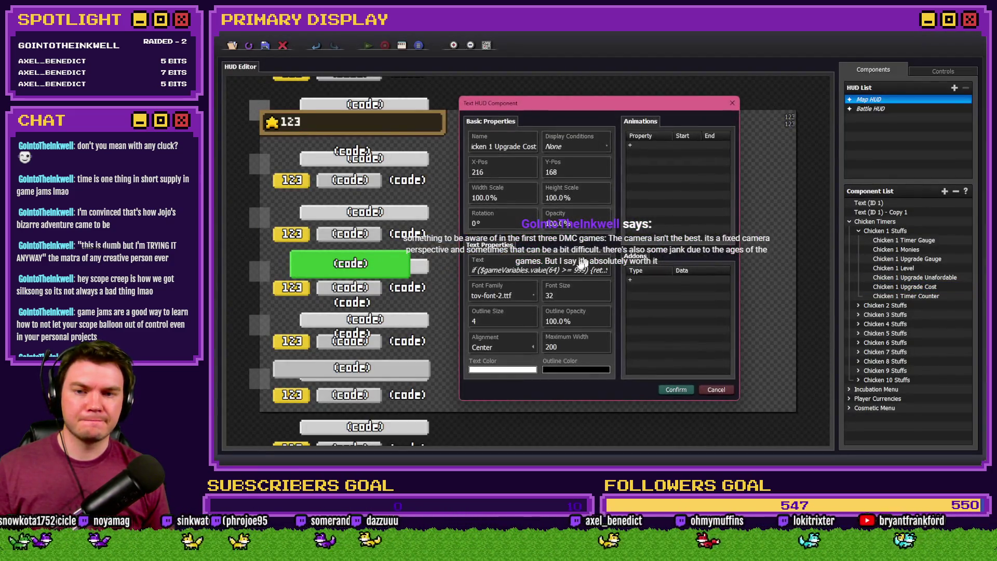
click(547, 273)
double_click(550, 252)
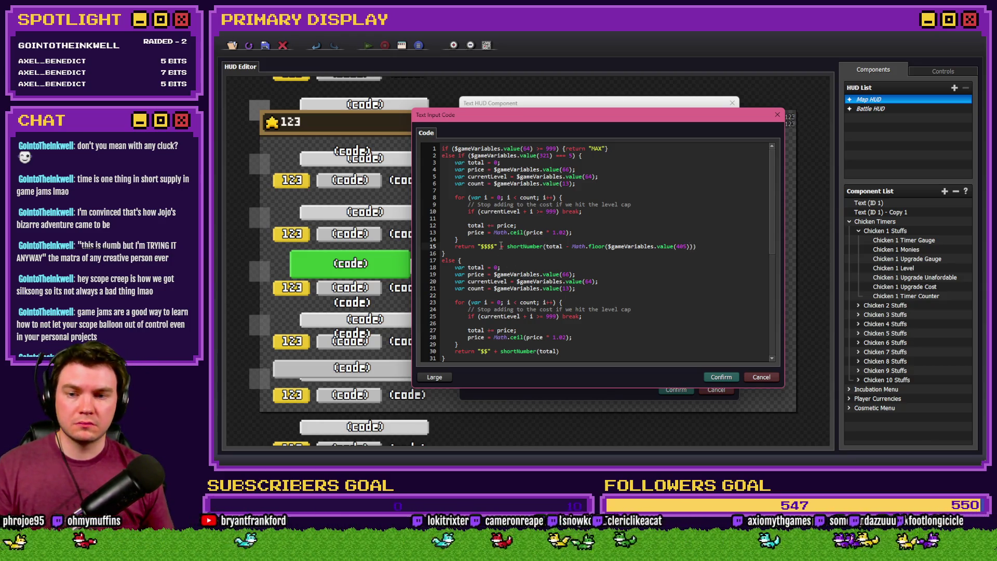
key(BackSpace)
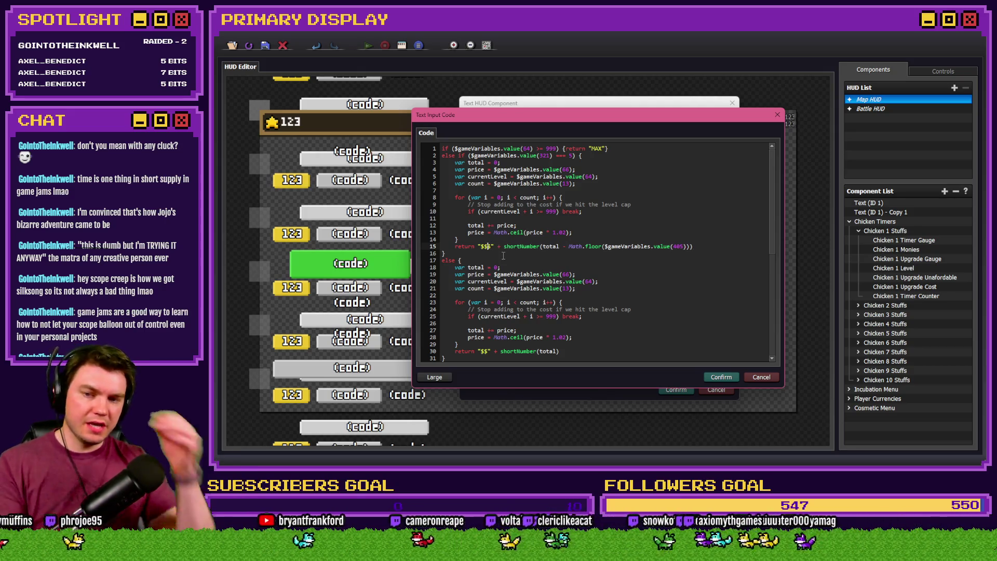
click(728, 378)
click(675, 390)
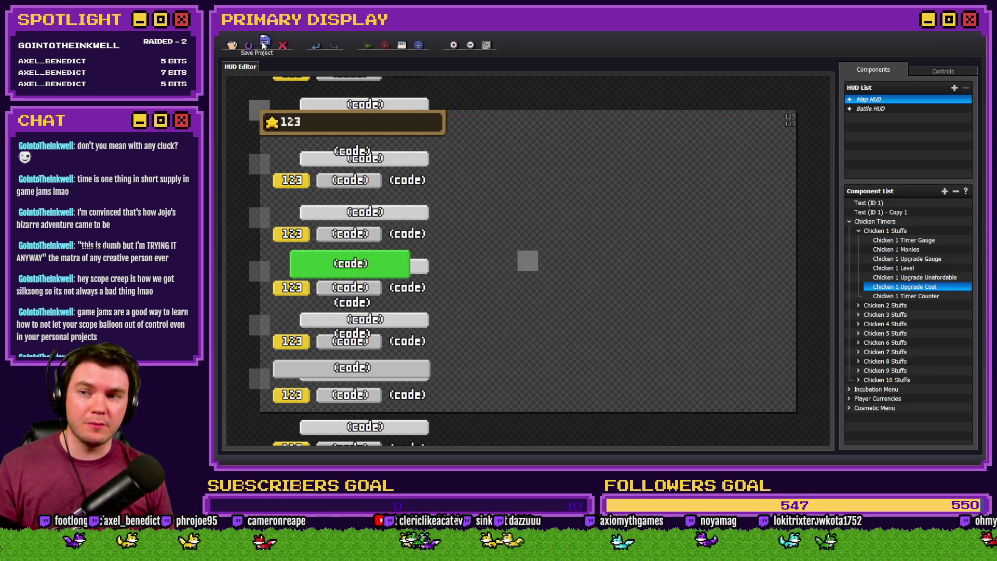
click(264, 44)
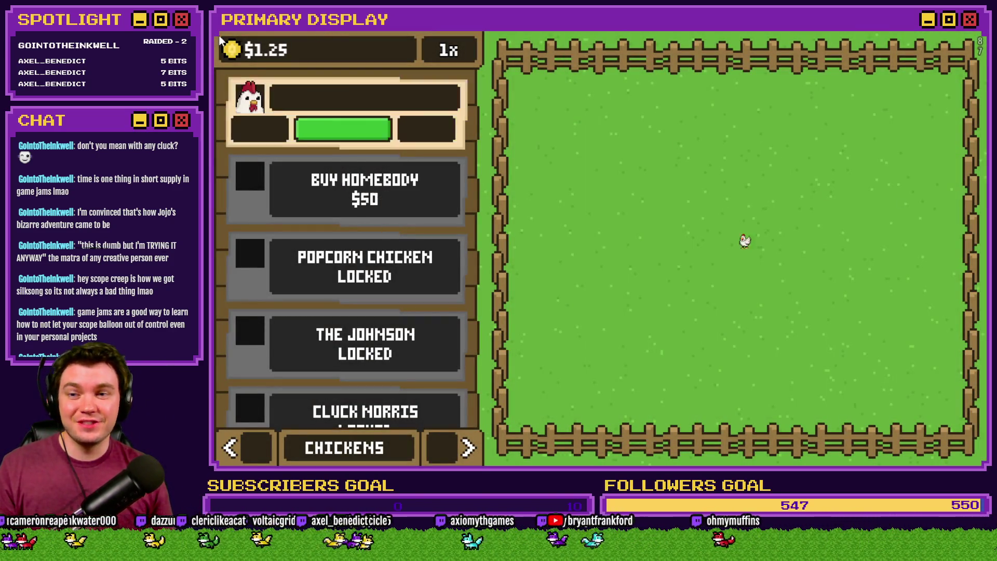
Buy the Leghorn, equip the Gold Chain, and check its $$$0.00 upgrade cost on Chickens.
click(364, 111)
click(467, 448)
click(468, 447)
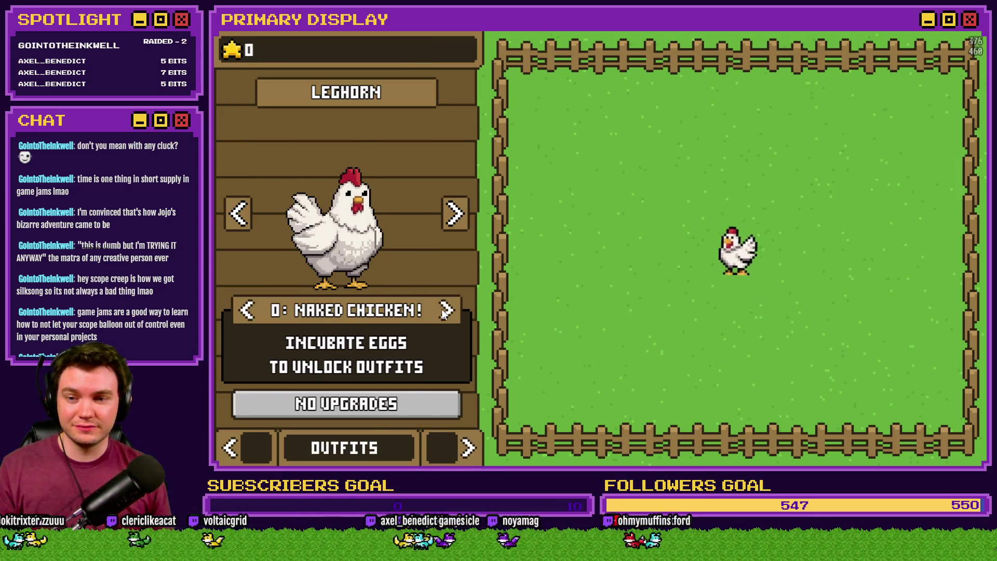
click(247, 310)
click(247, 310)
click(247, 310)
click(245, 448)
click(245, 447)
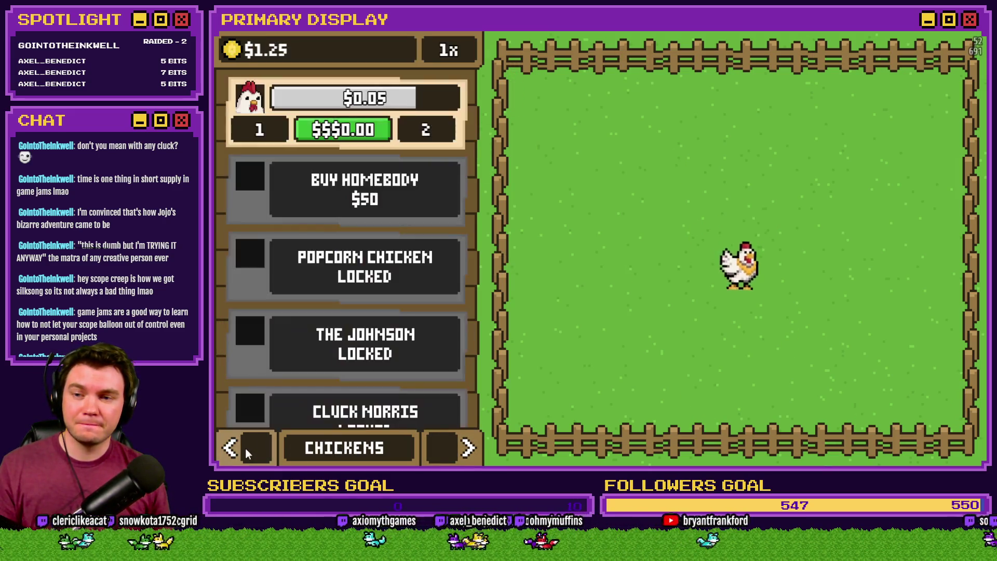
click(245, 447)
click(472, 451)
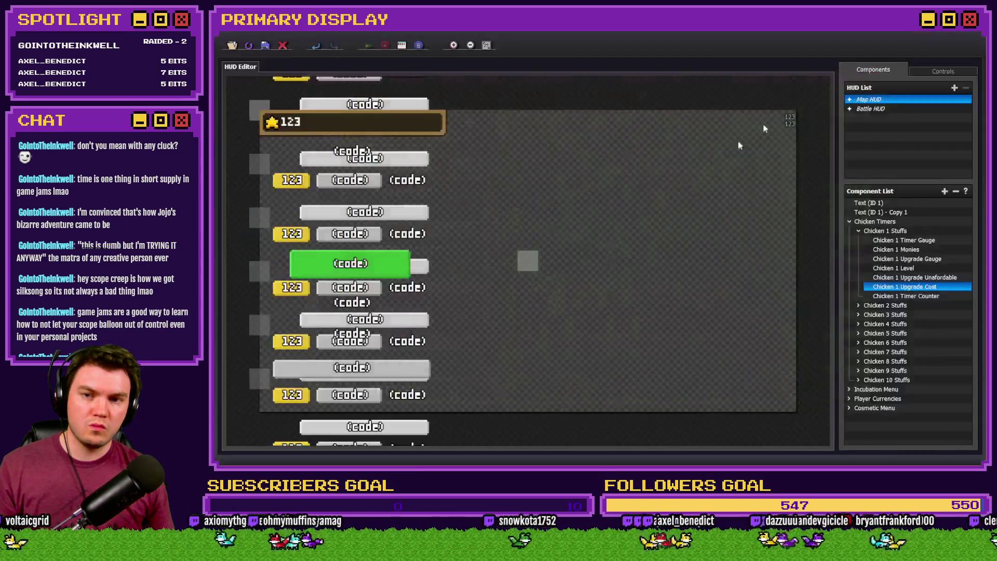
Close the playtest and open the Chicken 1 Upgrade Cost script in the enlarged code editor.
key(alt+F4)
double_click(910, 287)
click(569, 266)
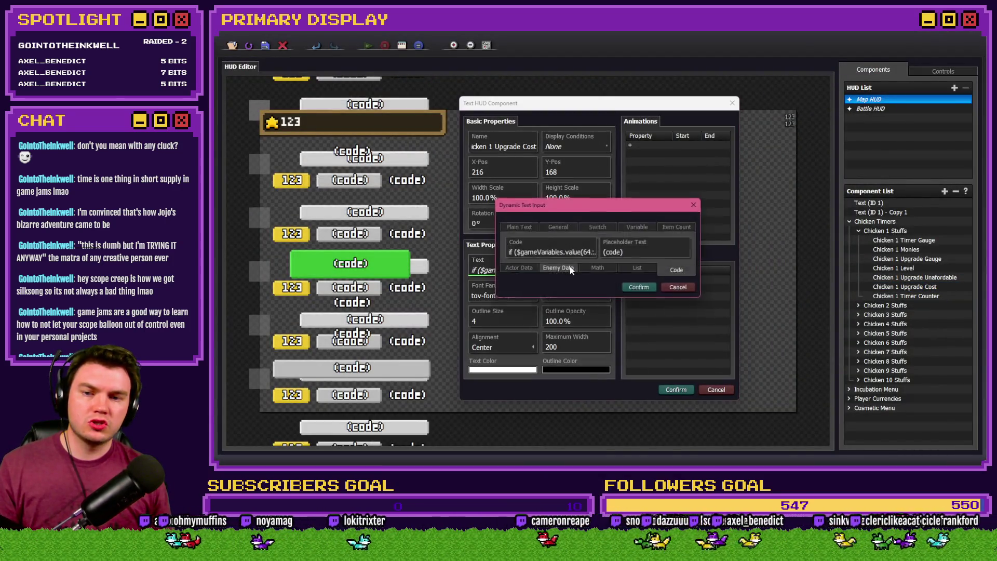
click(512, 286)
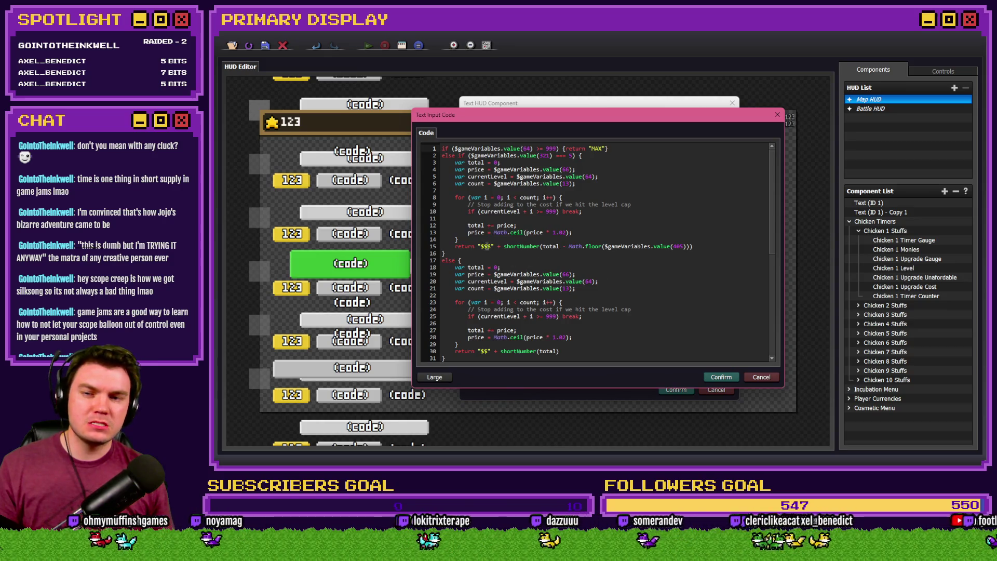
Delete the extra dollar sign from the return strings on lines 15 and 30.
key(BackSpace)
click(486, 352)
key(BackSpace)
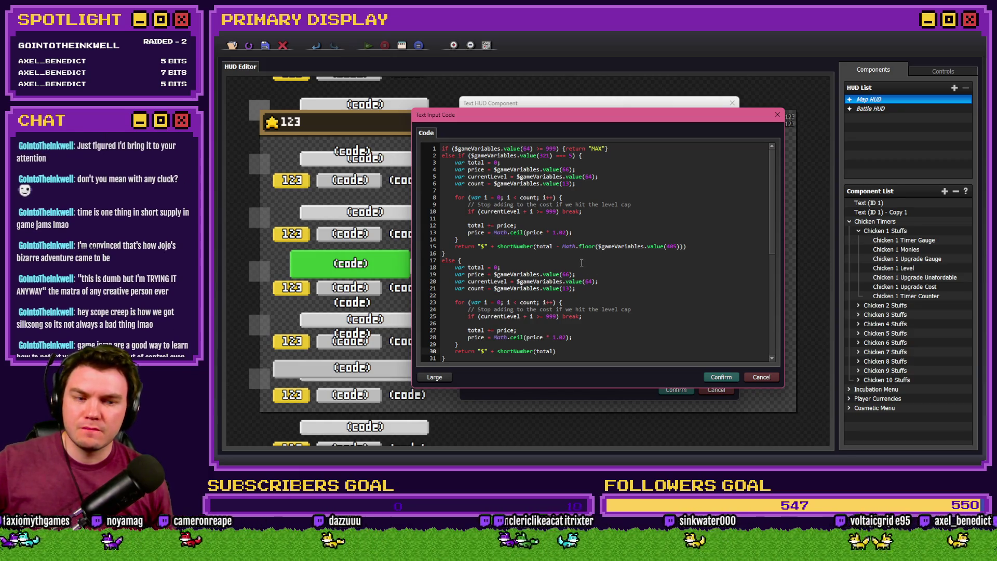
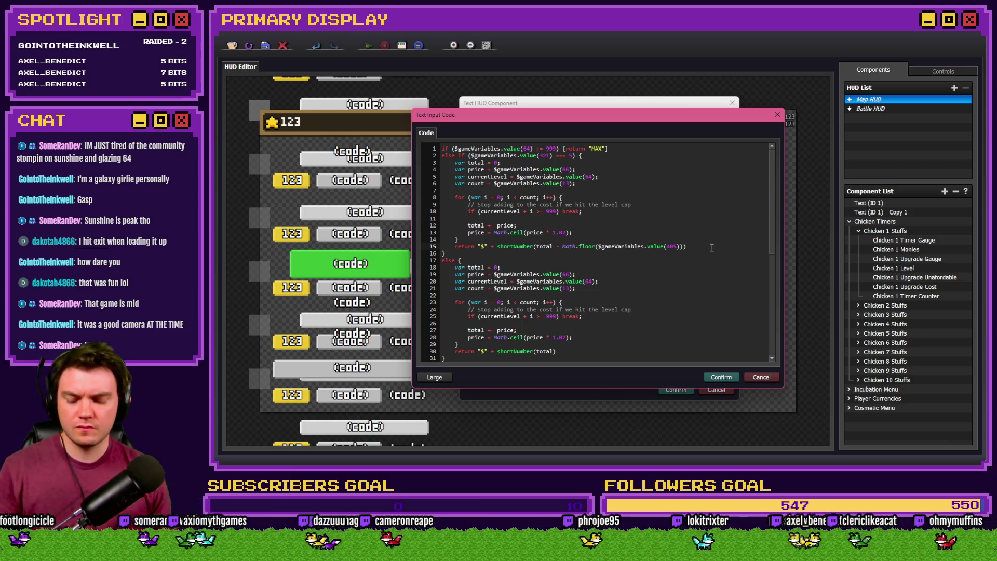
Change Math.floor to Math.ceil on line 15 of the Chicken 1 Upgrade Cost code, then exit the HUD editor to test.
key(alt+Tab)
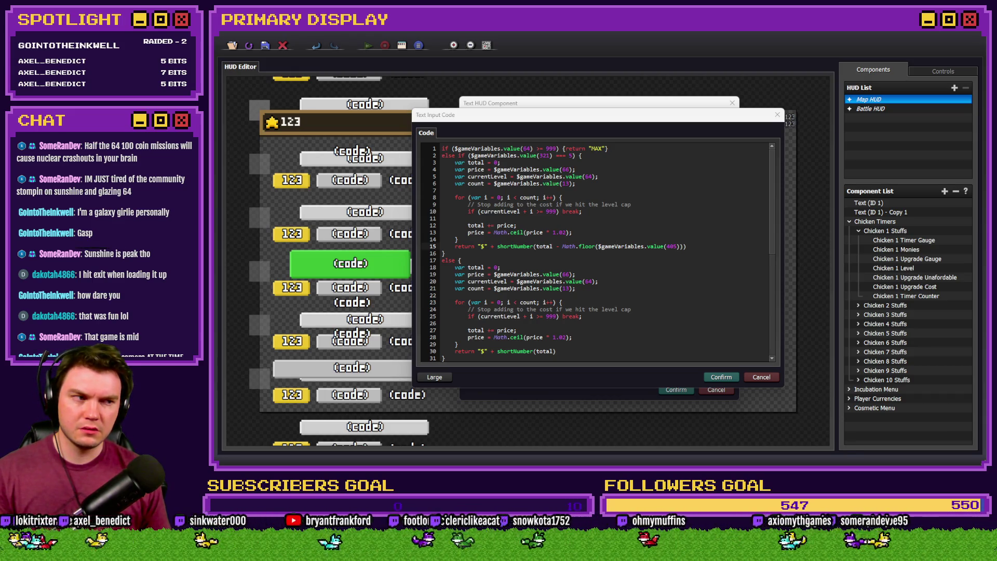
click(656, 302)
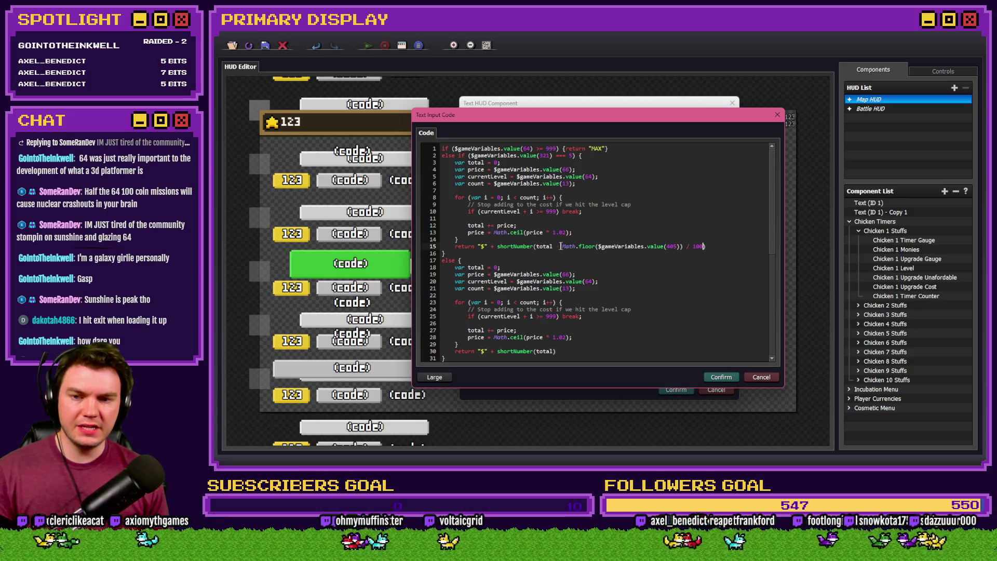
text(-)
double_click(586, 247)
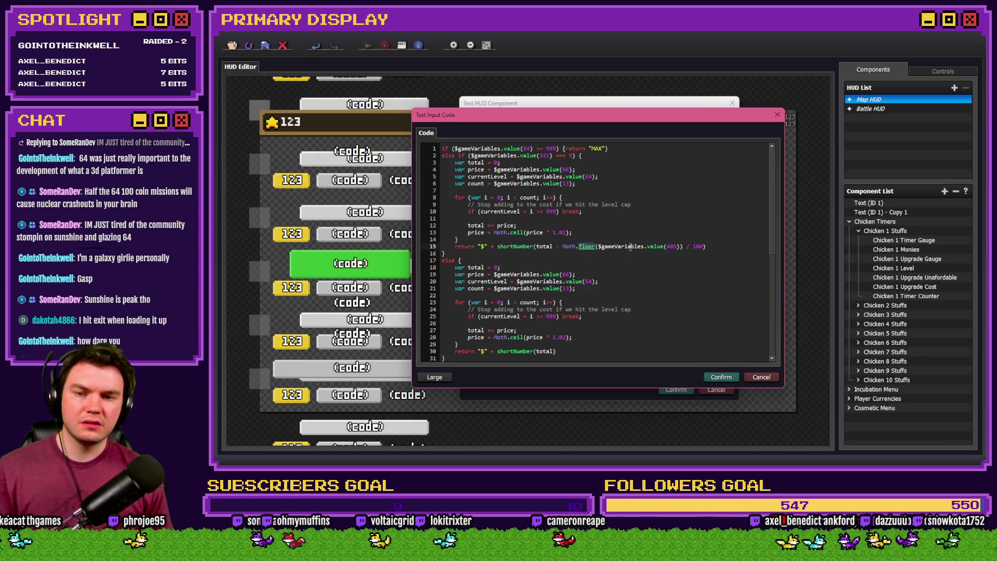
text(ceil)
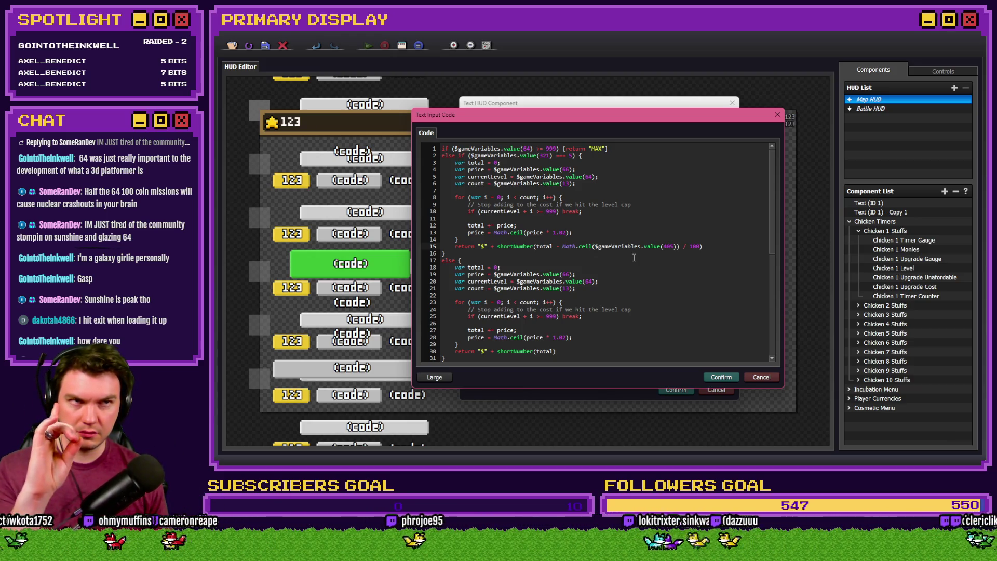
click(719, 378)
click(650, 290)
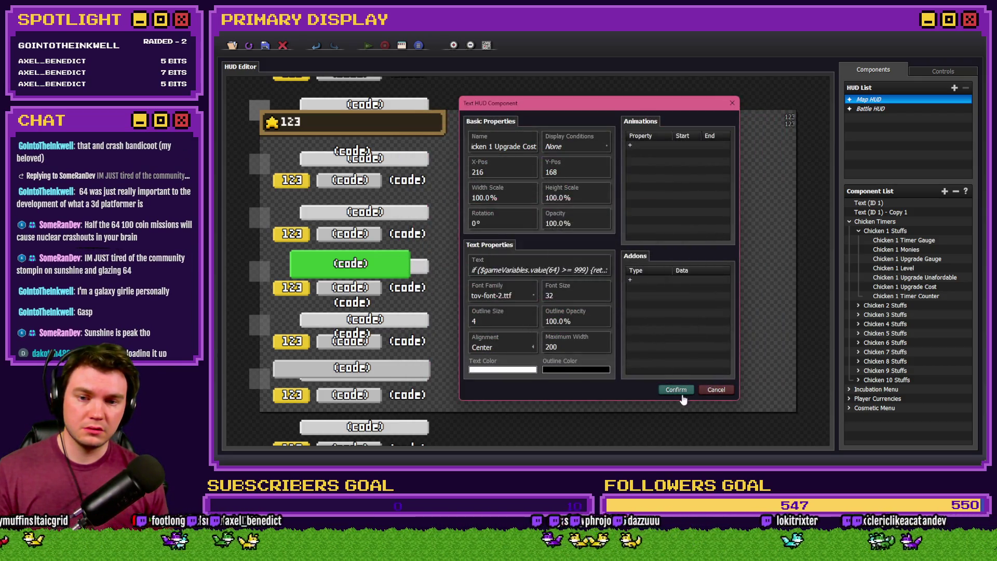
click(676, 389)
click(335, 46)
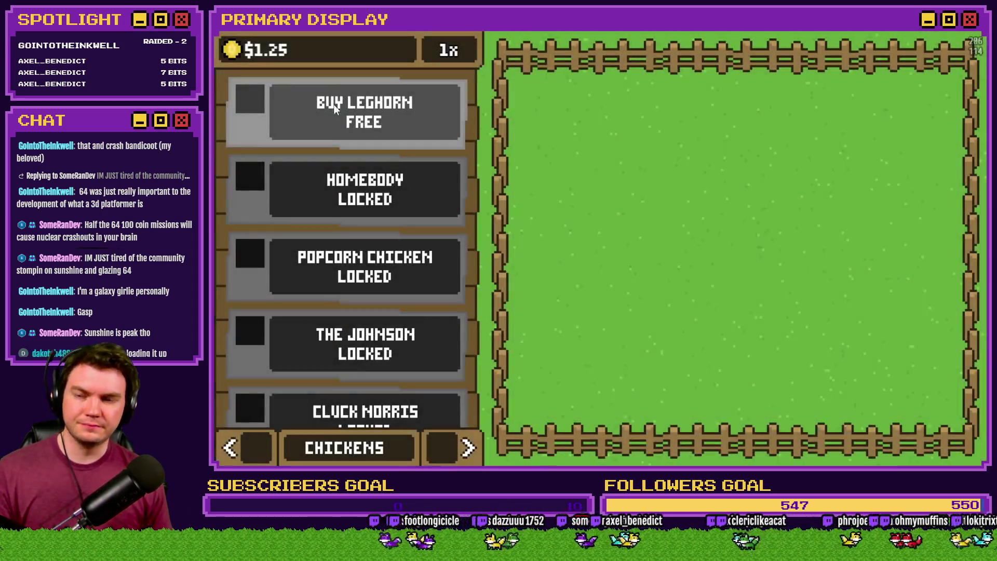
Buy the first Leghorn chicken and switch the outfit to the Gold Chain.
click(334, 104)
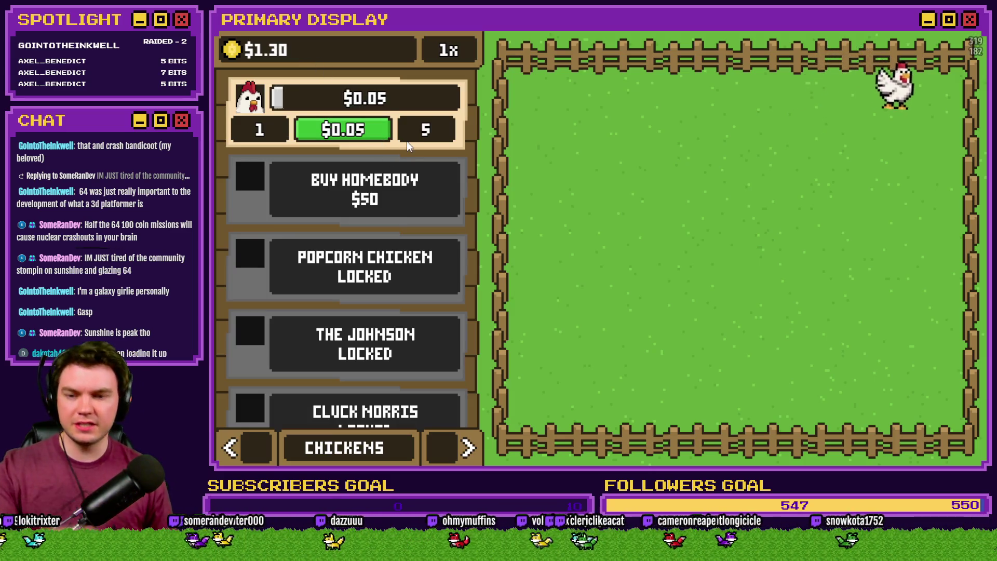
click(467, 449)
click(466, 448)
click(466, 449)
click(230, 448)
click(448, 311)
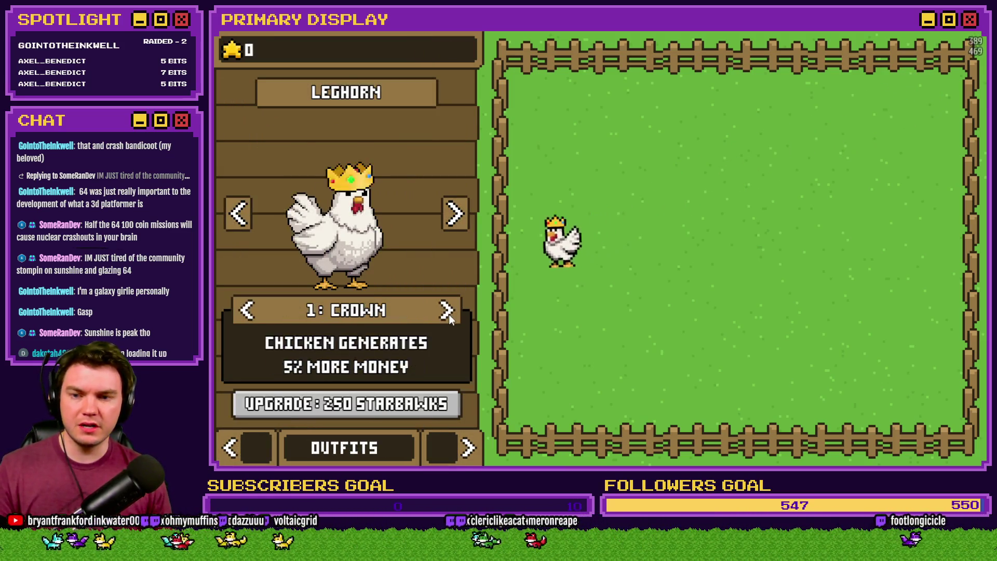
click(448, 312)
click(448, 312)
click(448, 311)
click(448, 311)
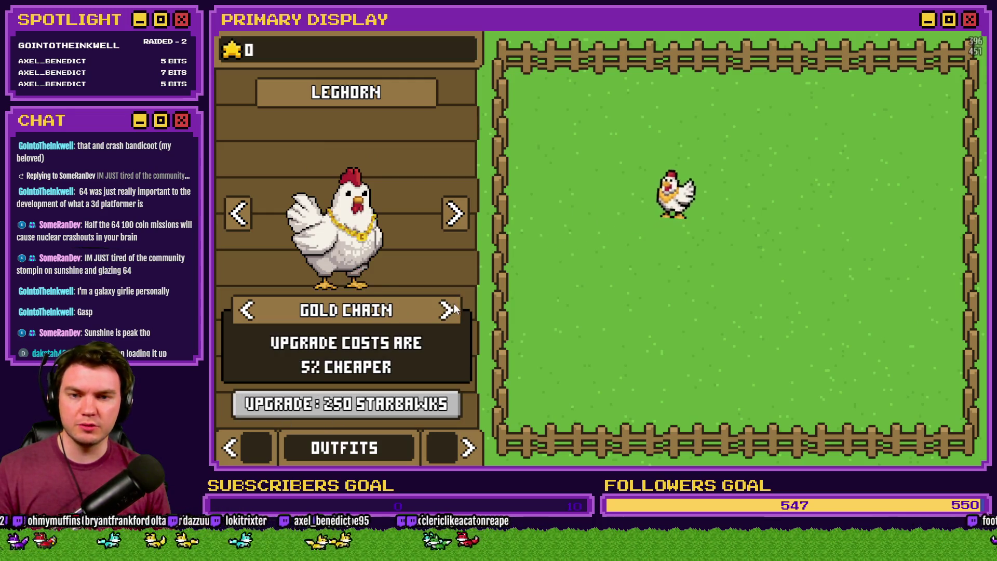
click(260, 445)
click(259, 445)
click(260, 445)
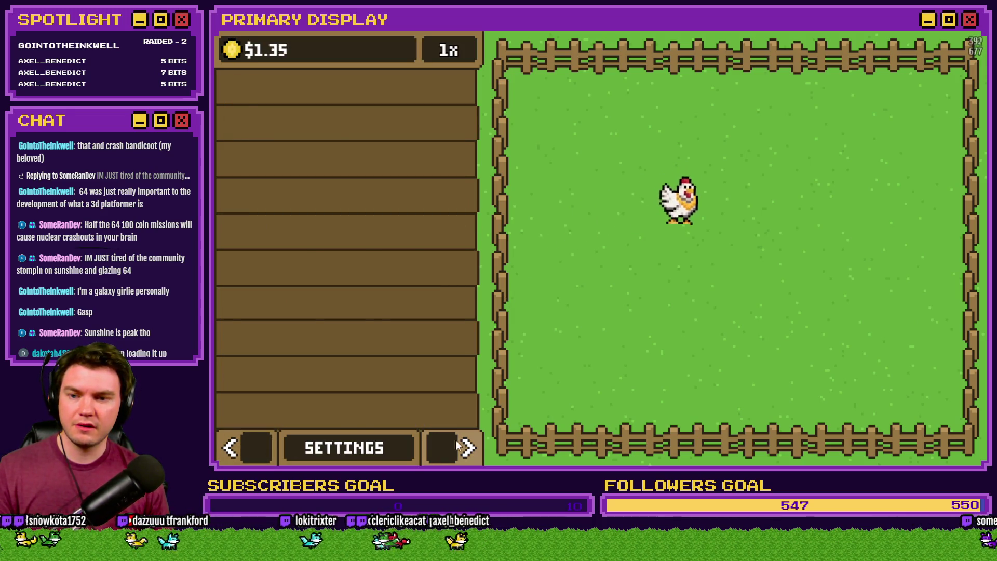
click(467, 449)
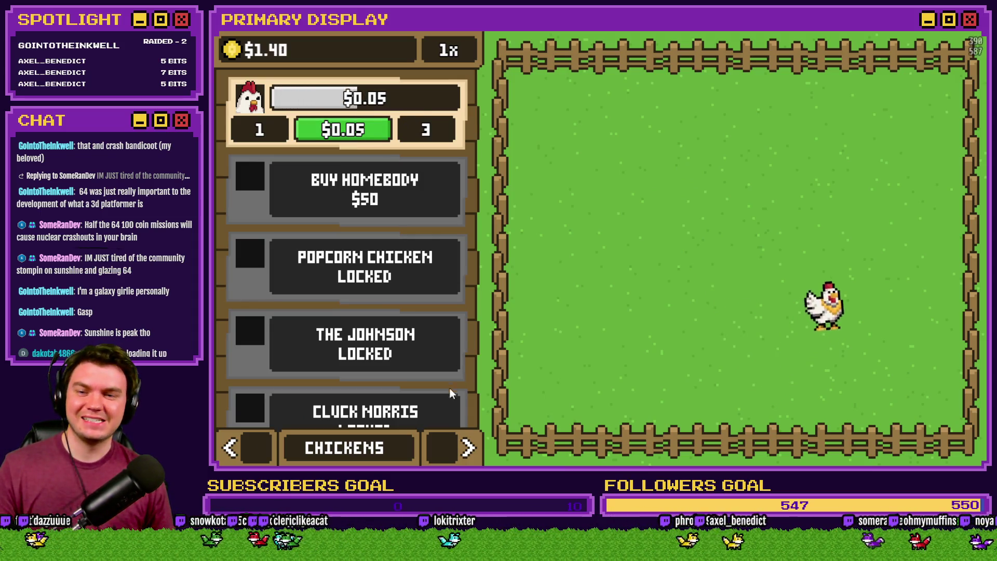
click(467, 448)
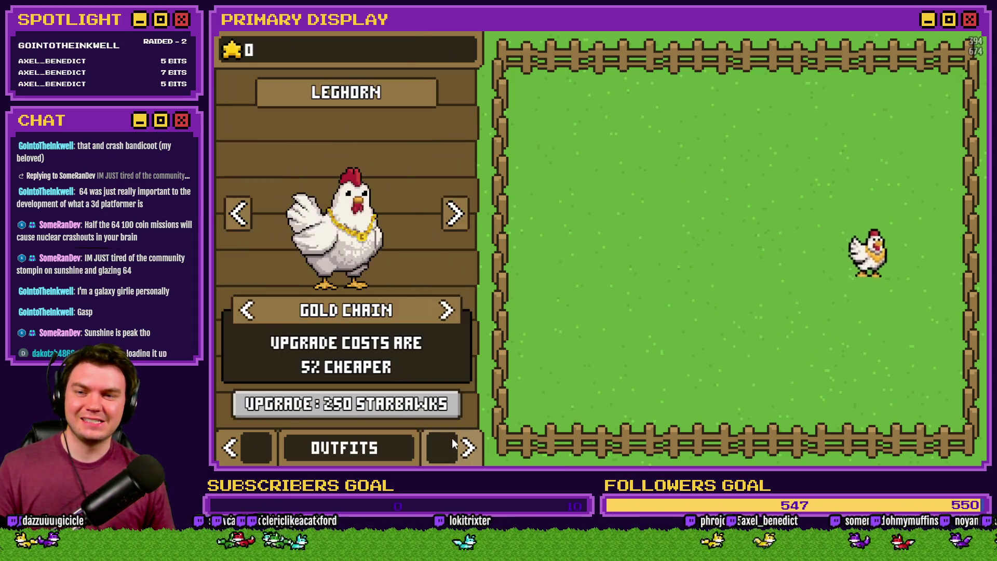
Upgrade the Gold Chain discount to 30%, checking chicken costs on the Chickens page.
click(409, 409)
click(410, 406)
click(410, 406)
click(411, 407)
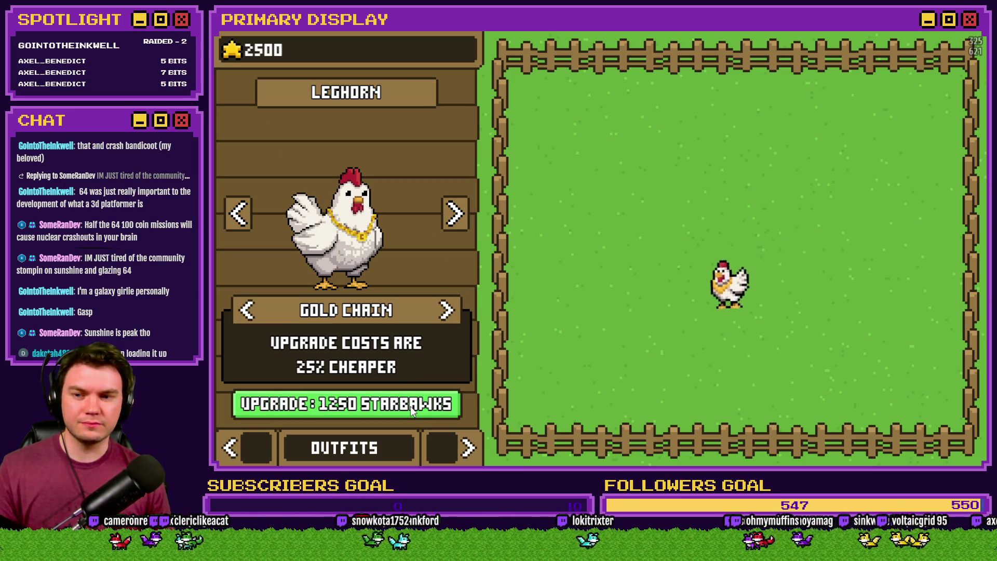
click(243, 447)
click(244, 448)
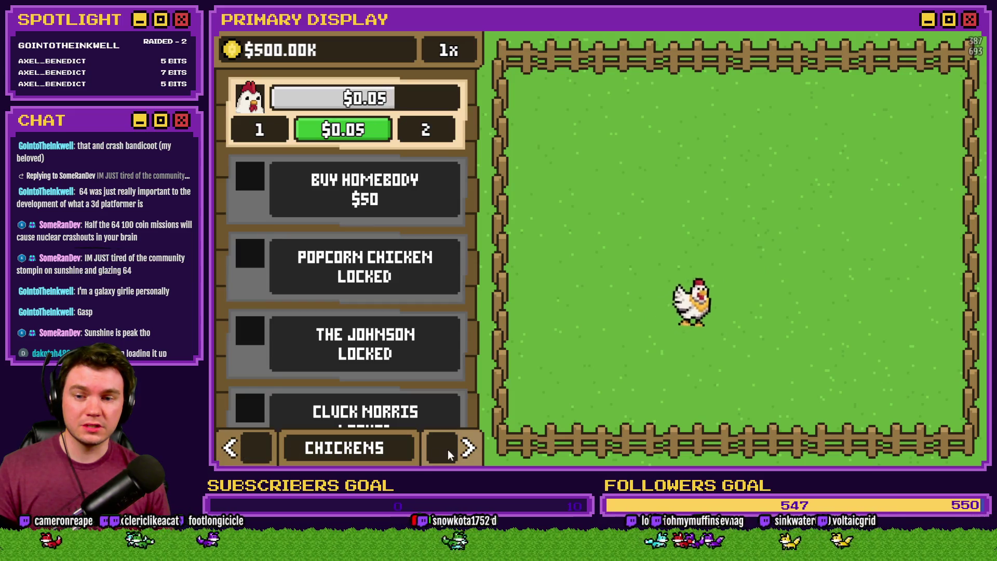
click(449, 449)
click(426, 403)
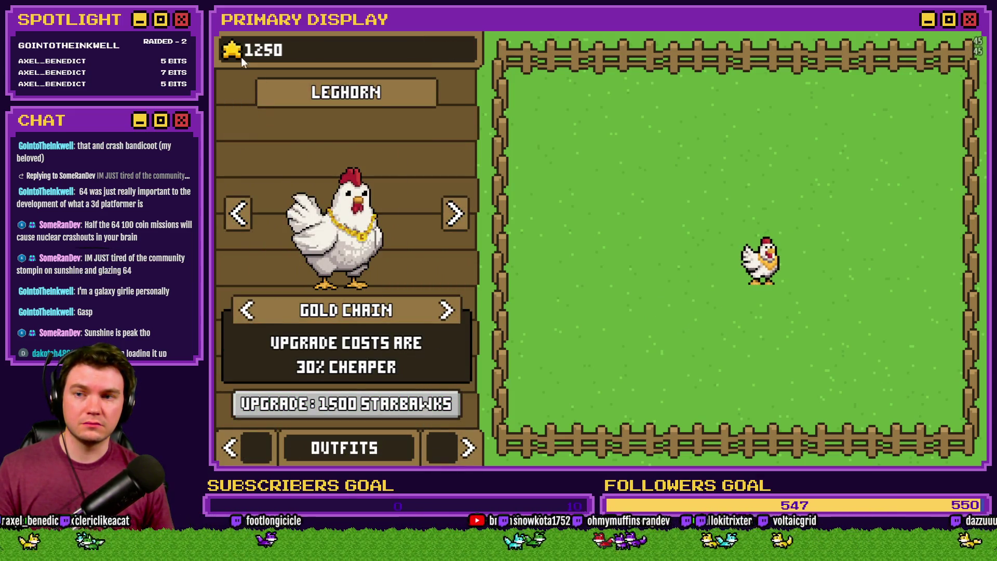
Add starbawks, upgrade the Gold Chain to 50%, and recheck chicken costs.
click(399, 411)
click(399, 411)
click(399, 410)
click(399, 411)
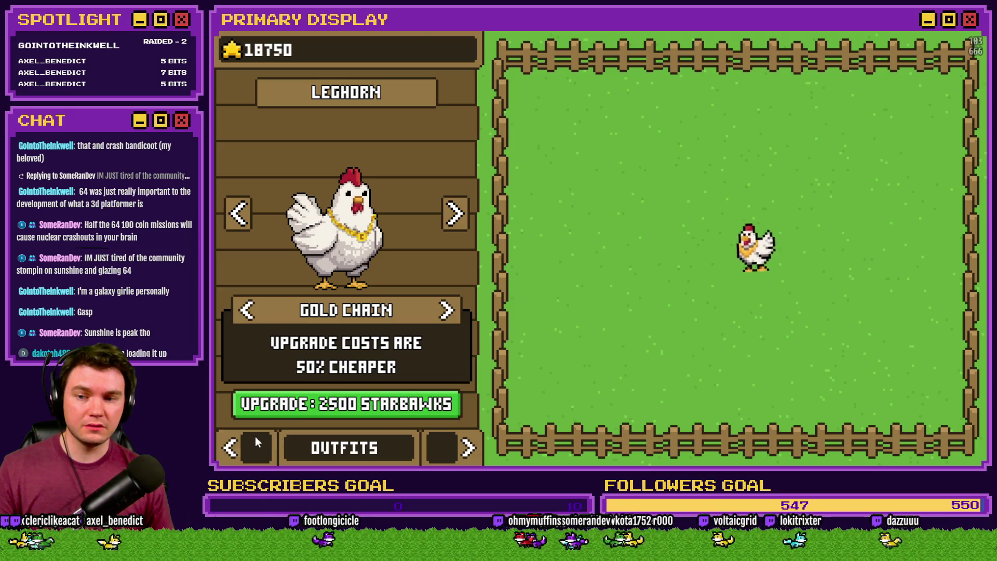
click(248, 440)
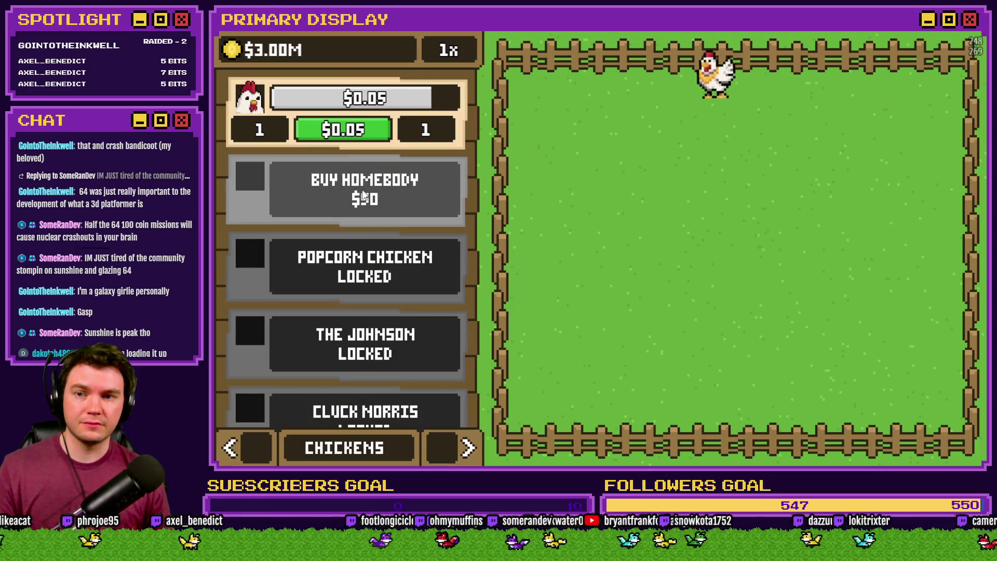
click(467, 447)
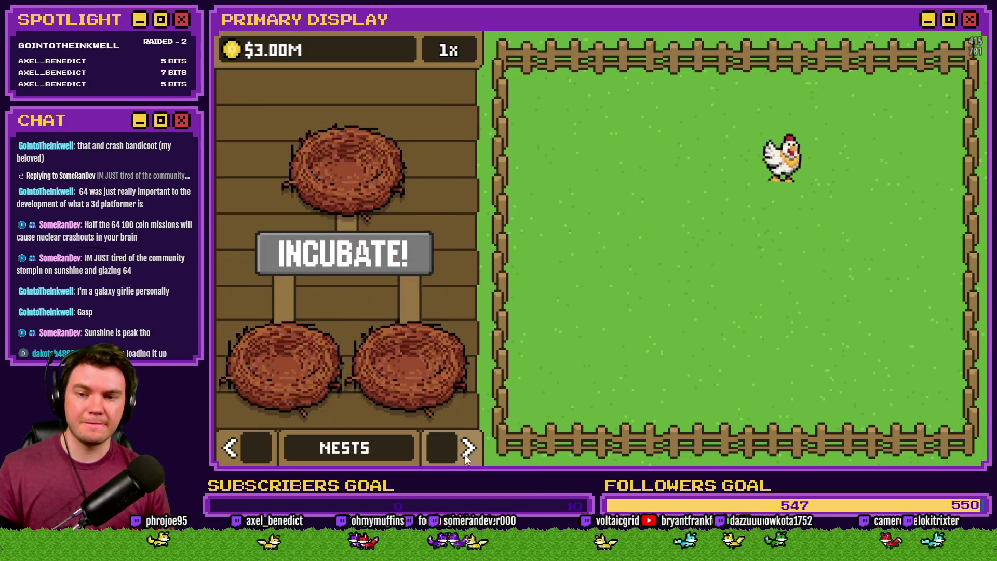
click(467, 448)
Add 15000 starbawks, max out the Gold Chain, verify the $0.04 upgrade cost, and close the playtest.
click(232, 50)
click(232, 49)
click(232, 49)
click(422, 406)
click(421, 406)
click(421, 406)
click(421, 406)
click(422, 406)
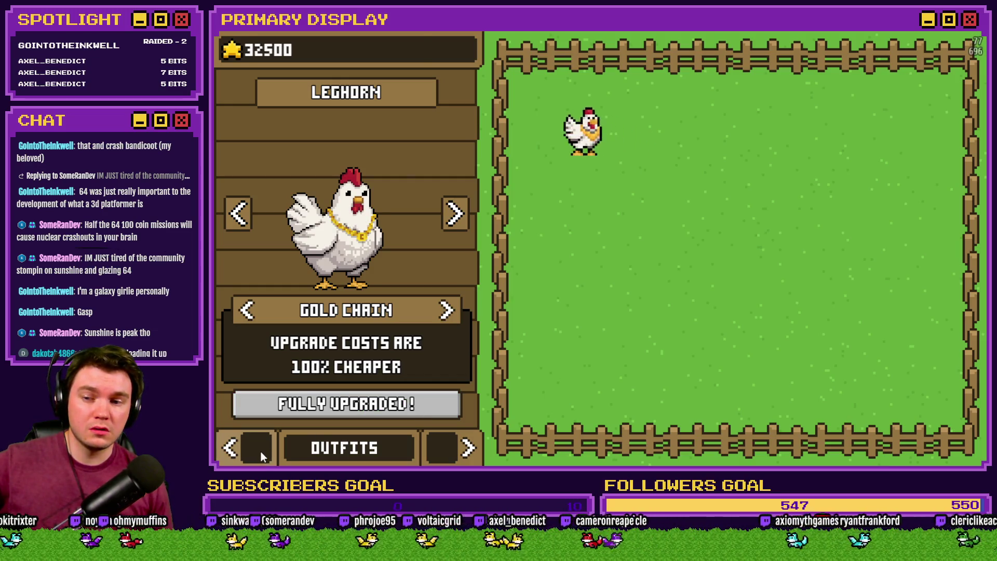
click(260, 450)
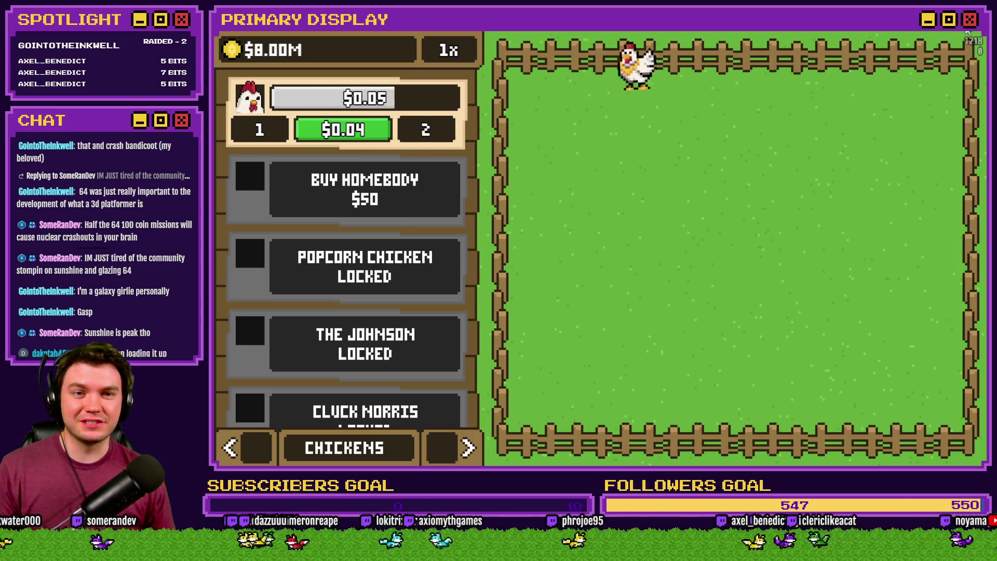
key(alt+F4)
Add / 100 after value(405) inside Math.ceil on line 15 of the Upgrade Cost code.
double_click(921, 287)
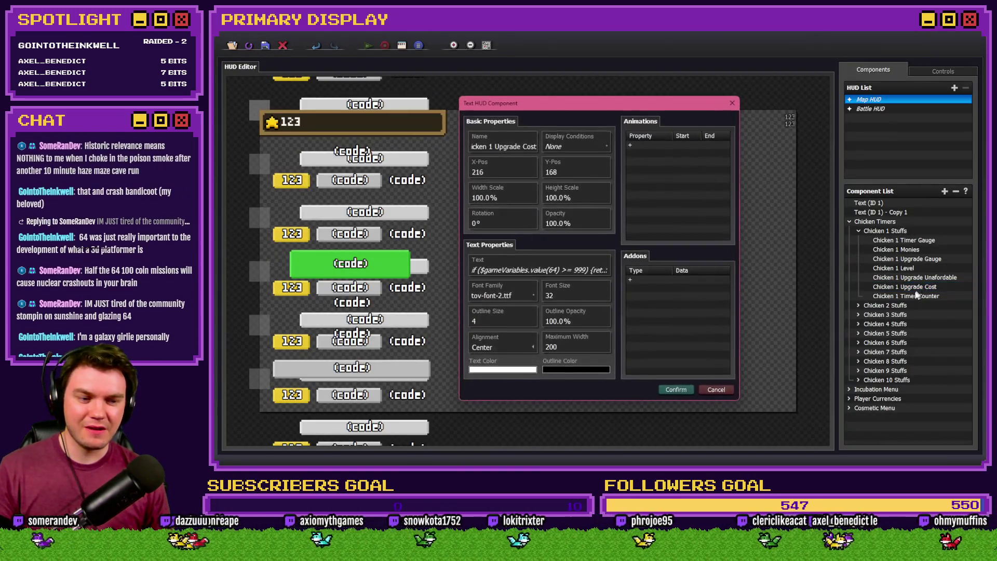
click(541, 267)
click(572, 250)
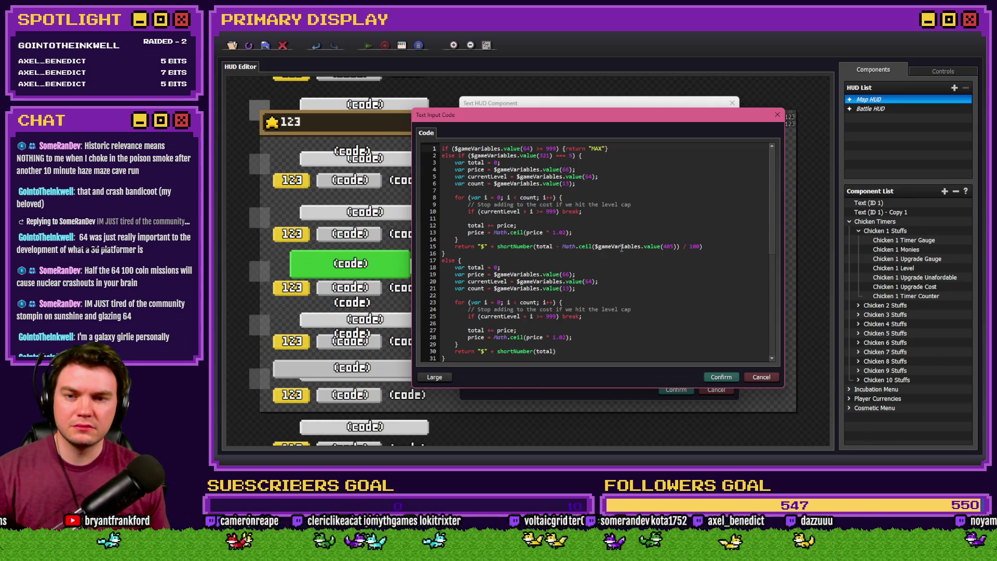
double_click(668, 247)
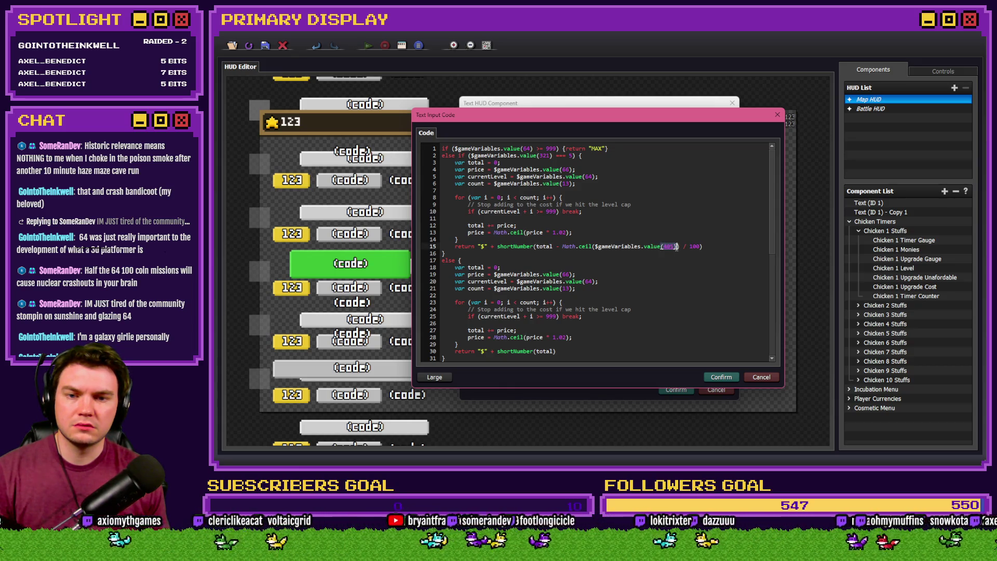
click(723, 248)
text(/ 100))
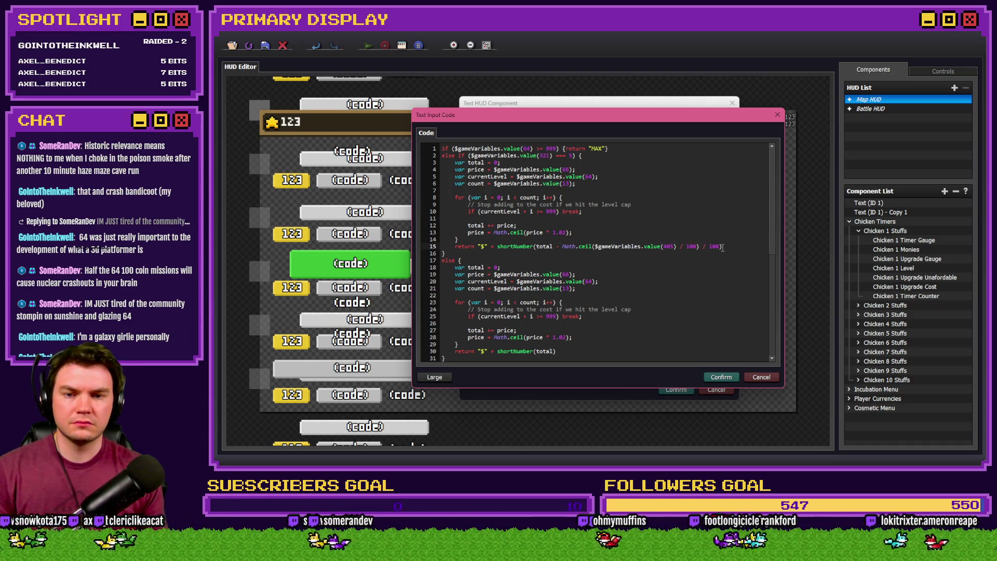
key(Delete)
key(Delete)
key(Delete)
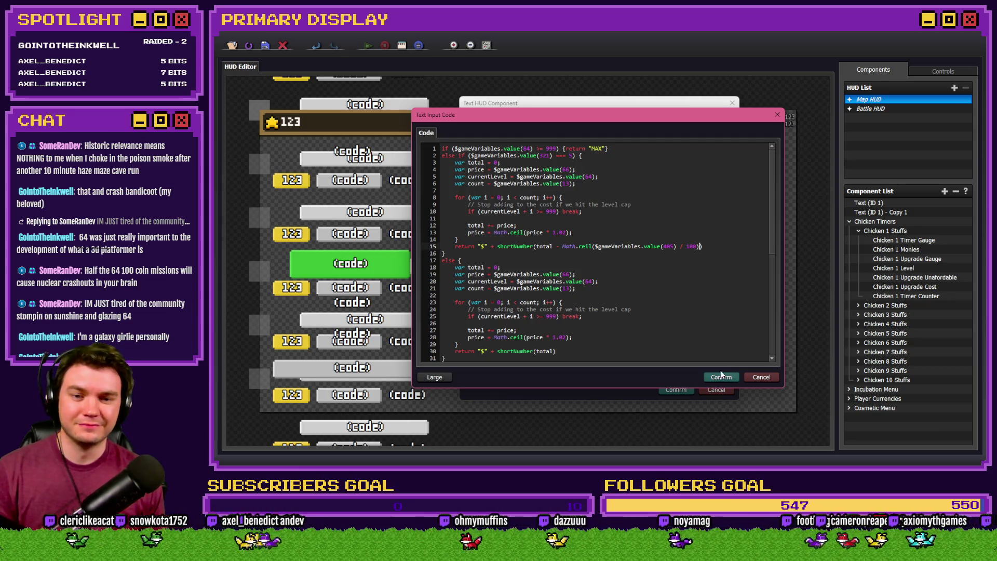
click(722, 378)
Close the component settings and HUD editor and start a fresh playtest.
click(675, 385)
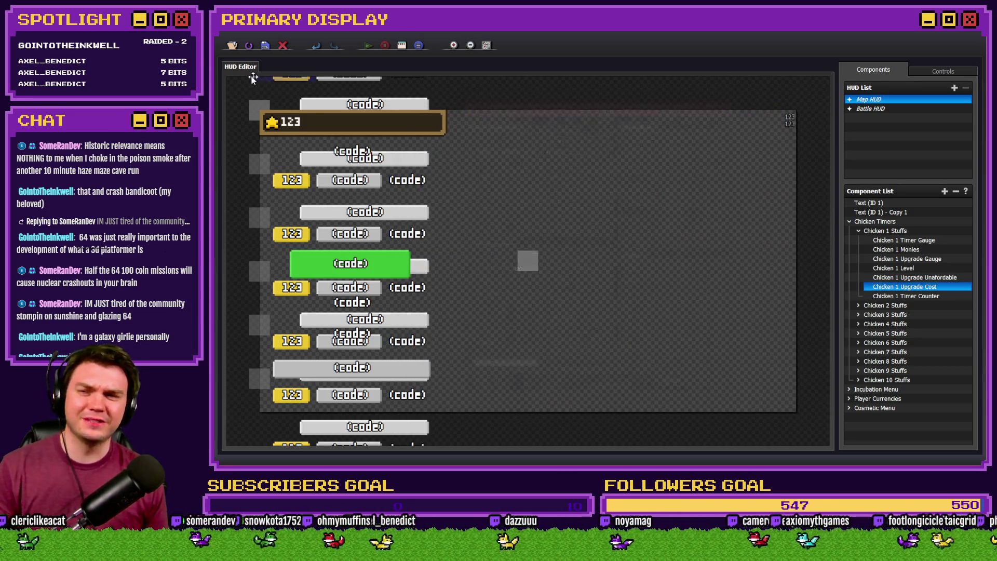
click(266, 46)
click(783, 51)
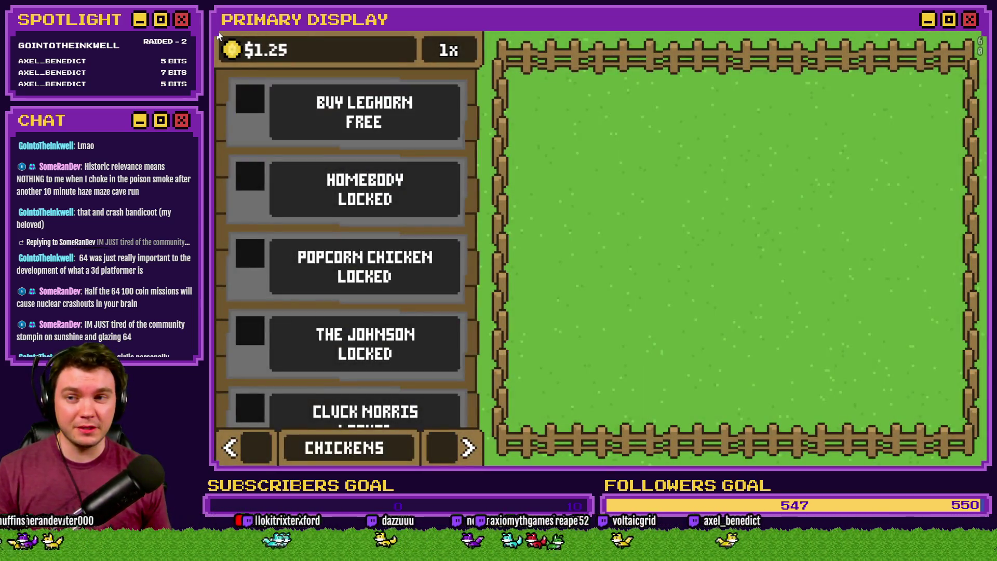
Buy the first Leghorn chicken and cycle the outfits to the Gold Chain.
click(364, 112)
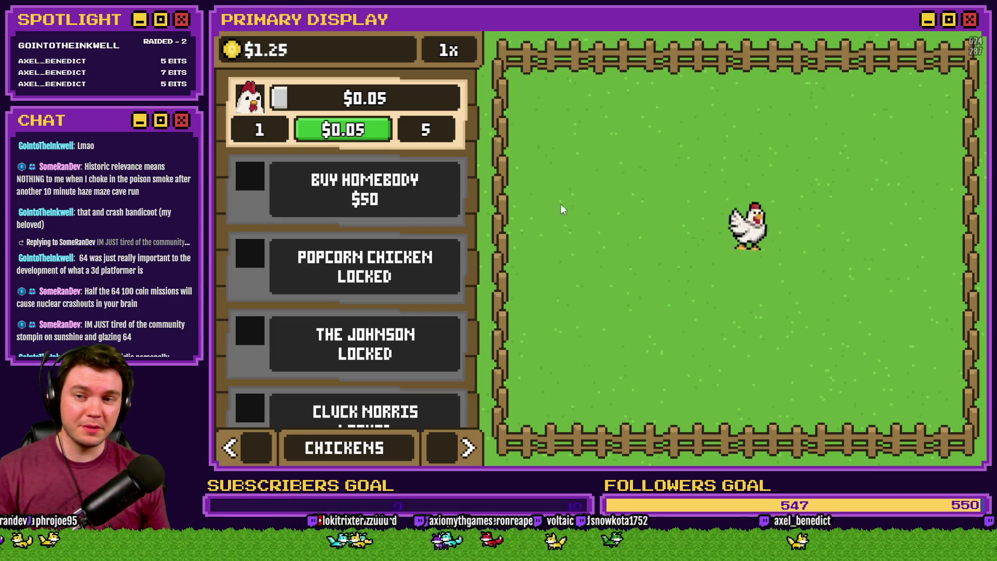
click(468, 448)
click(468, 448)
click(448, 311)
click(448, 311)
click(448, 311)
click(448, 310)
click(448, 311)
click(254, 438)
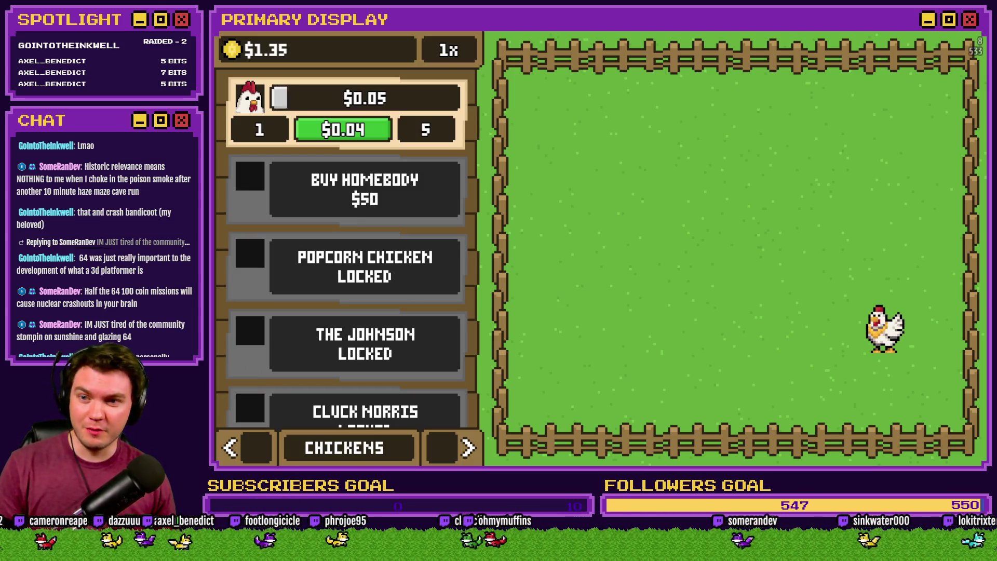
click(458, 429)
click(457, 429)
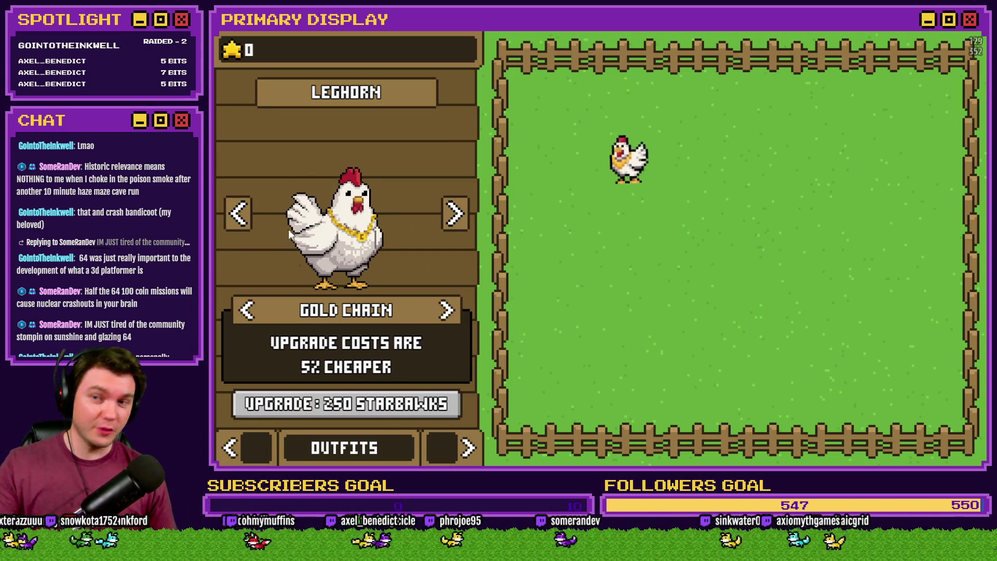
Raise starbawks to 100000 and buy two Gold Chain upgrades.
click(236, 52)
click(236, 53)
click(237, 53)
click(236, 54)
click(236, 53)
click(235, 52)
click(235, 53)
click(234, 52)
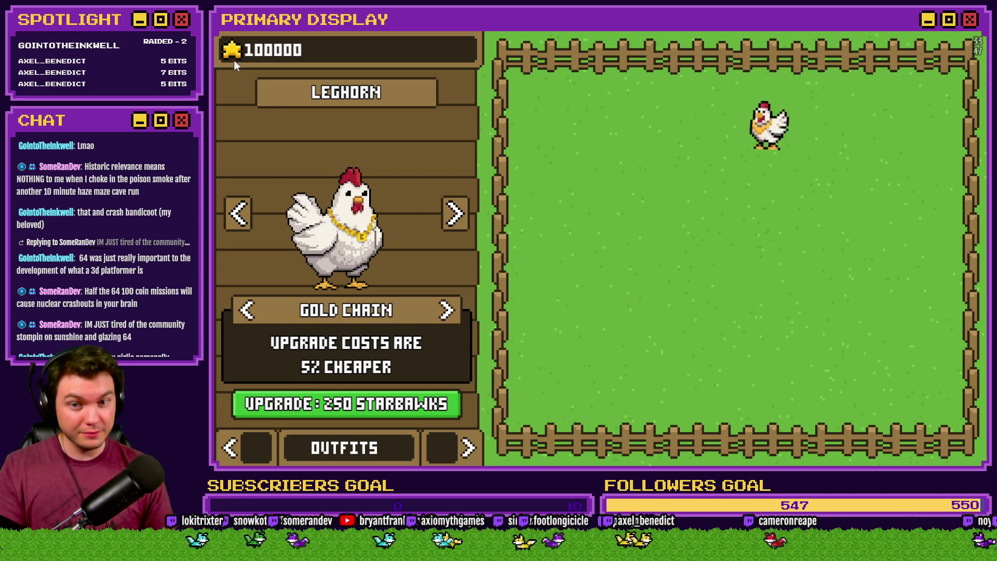
click(414, 410)
click(414, 410)
click(414, 409)
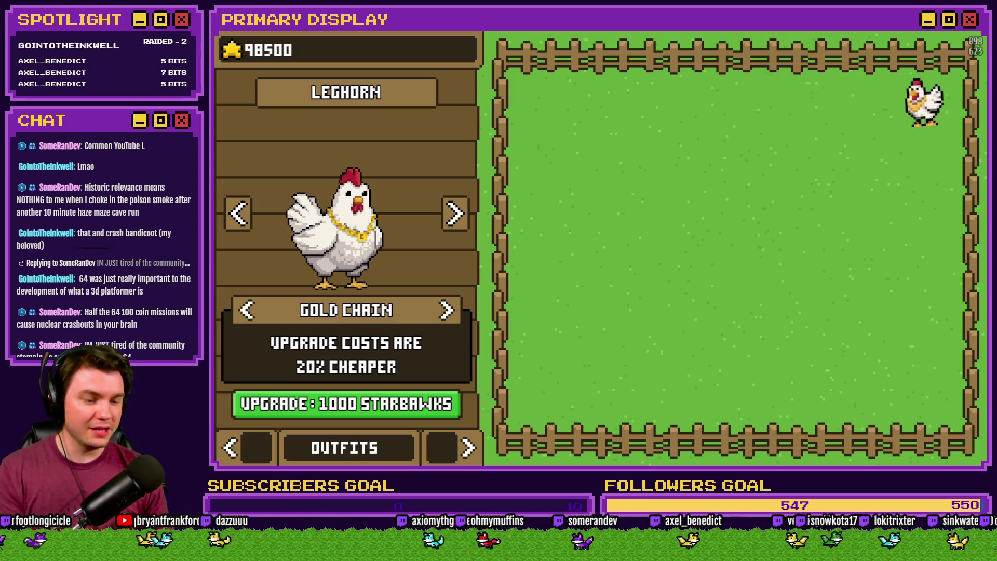
Buy four more Gold Chain upgrades and check the chicken prices on the Chickens panel.
click(410, 413)
click(410, 412)
click(409, 412)
click(410, 413)
click(409, 412)
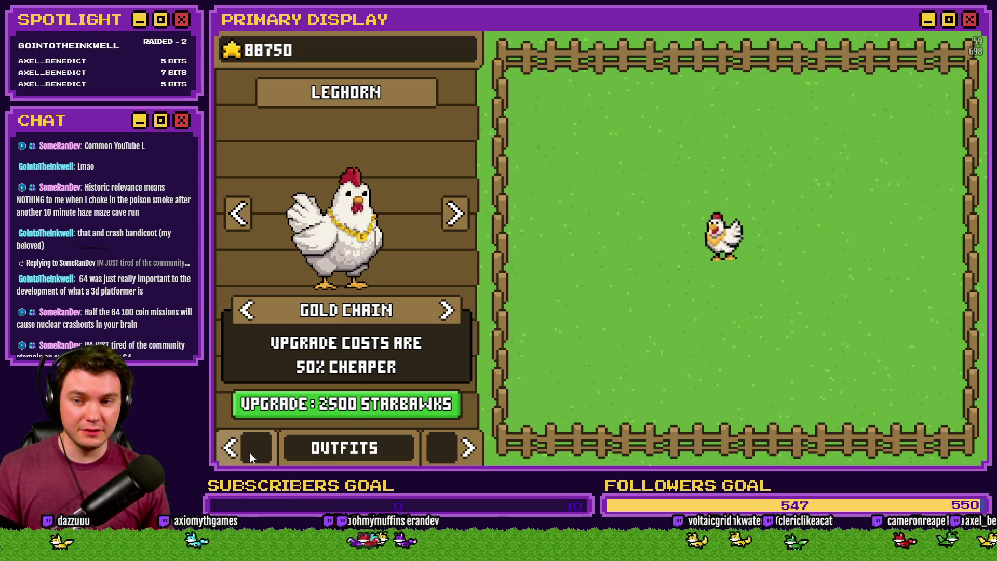
click(249, 451)
click(250, 452)
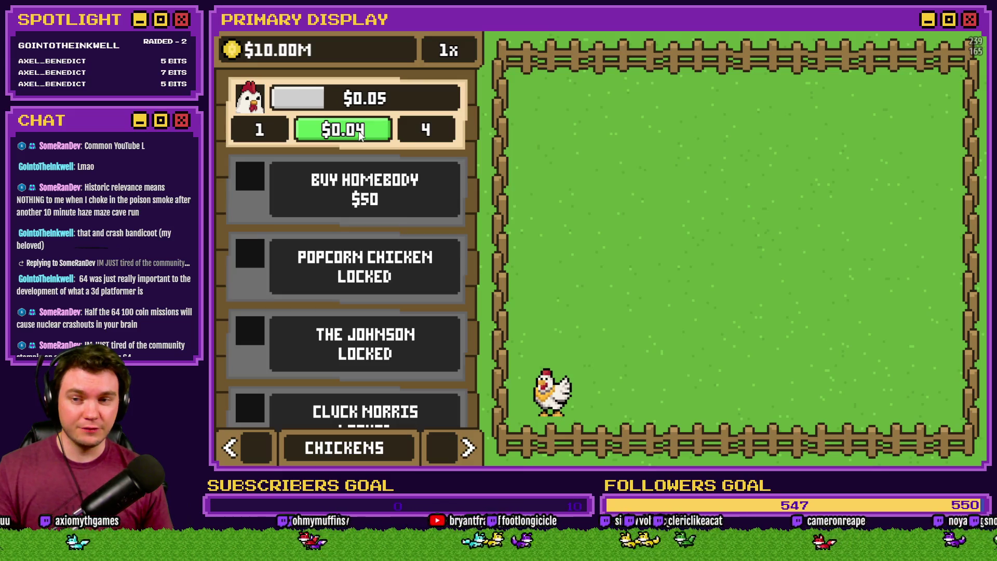
click(470, 449)
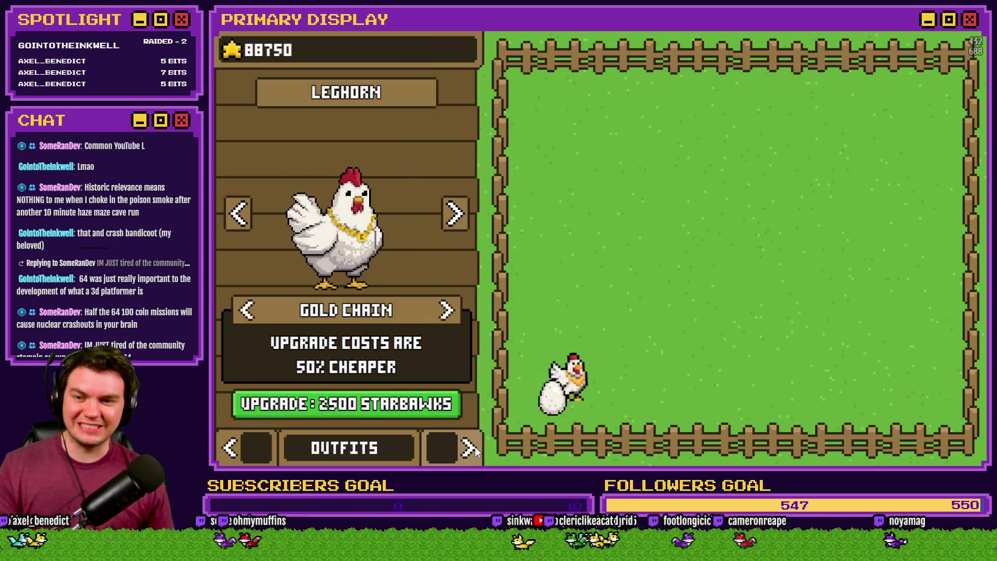
Finish upgrading the Gold Chain to 100% cheaper and return to the Chickens panel.
click(405, 410)
click(405, 410)
click(405, 411)
click(405, 410)
click(405, 410)
click(405, 410)
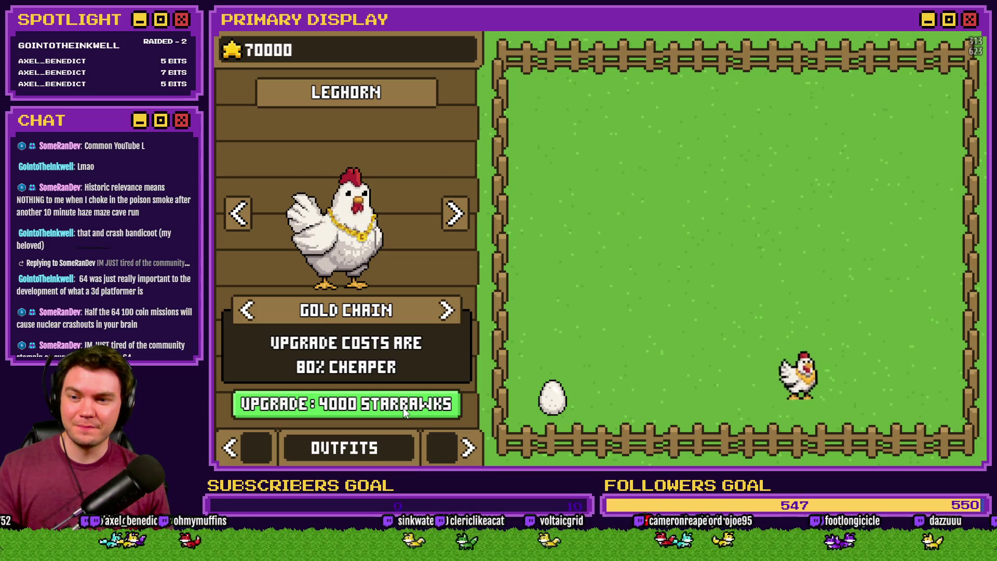
click(258, 451)
click(259, 450)
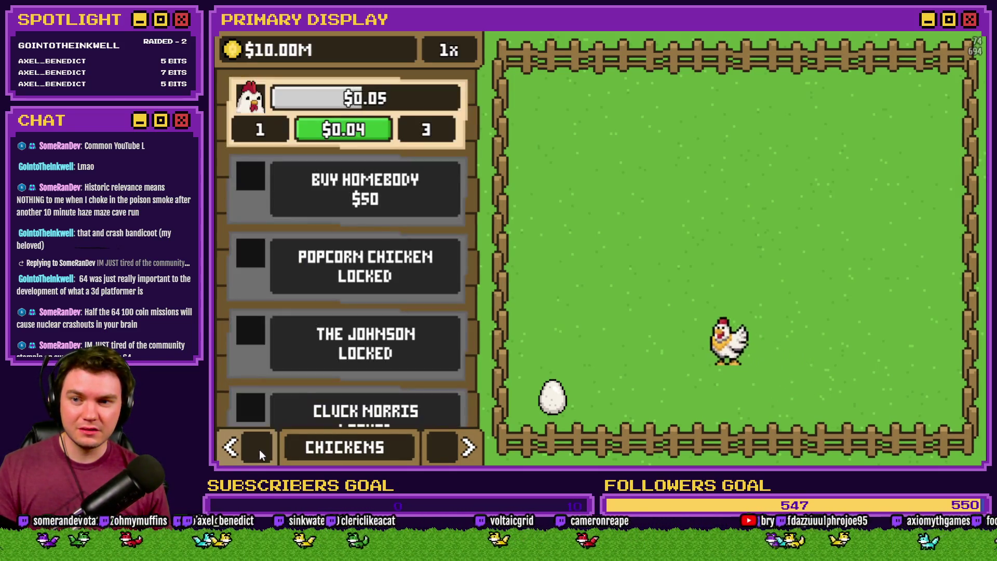
click(444, 445)
click(370, 411)
click(370, 410)
click(370, 410)
click(370, 410)
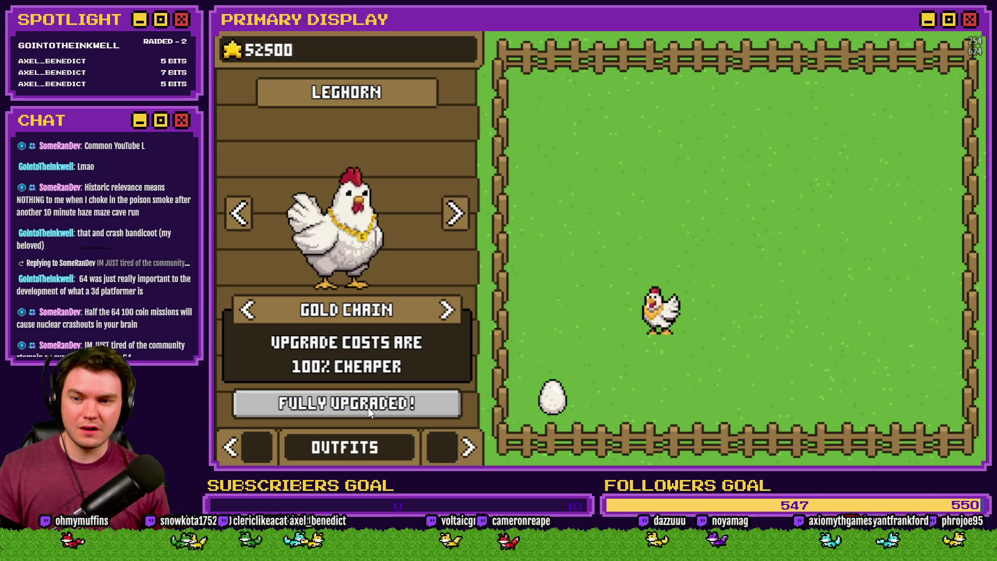
click(263, 447)
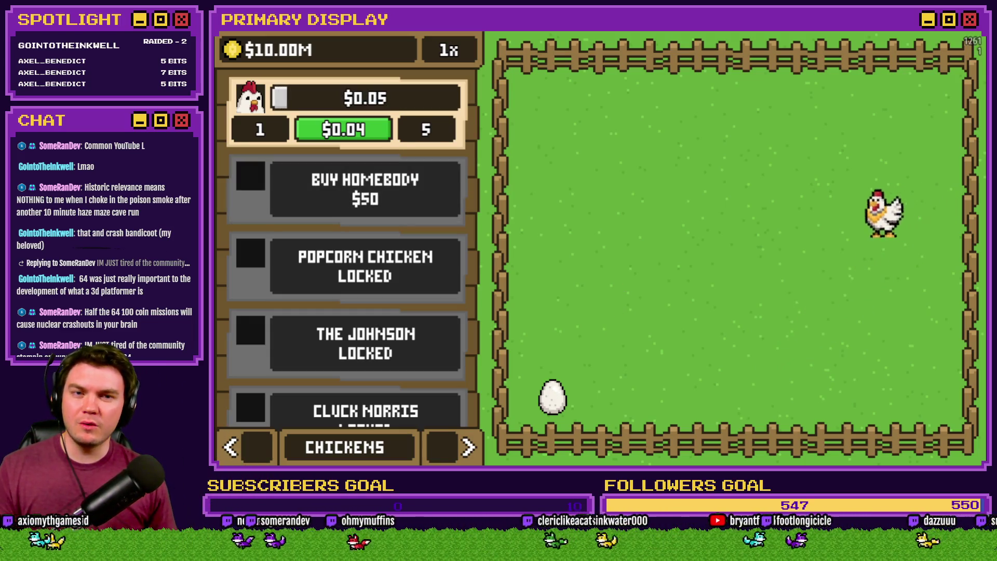
Open the full Text code of the Chicken 1 Upgrade Cost component in the HUD editor.
key(alt+Tab)
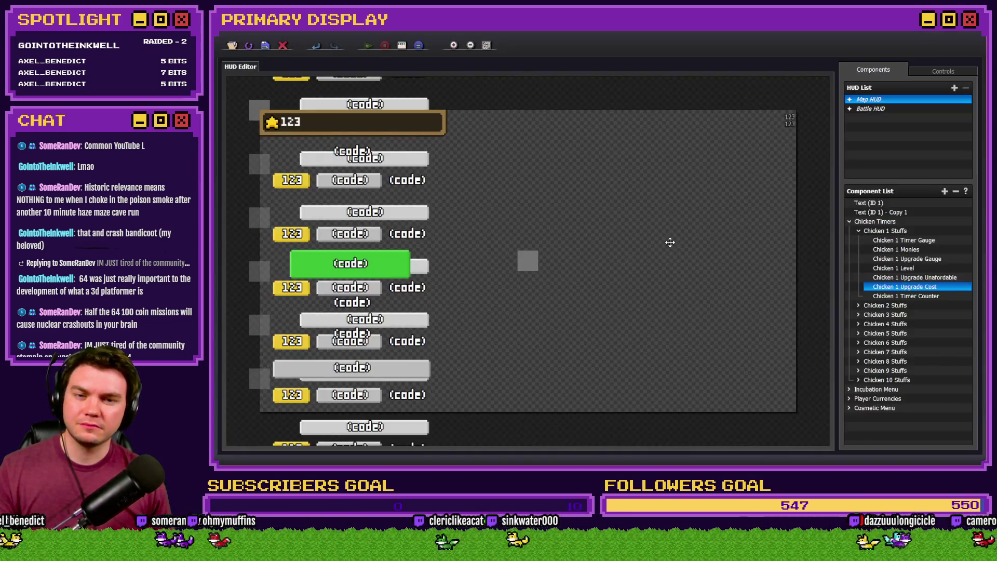
double_click(937, 287)
click(559, 265)
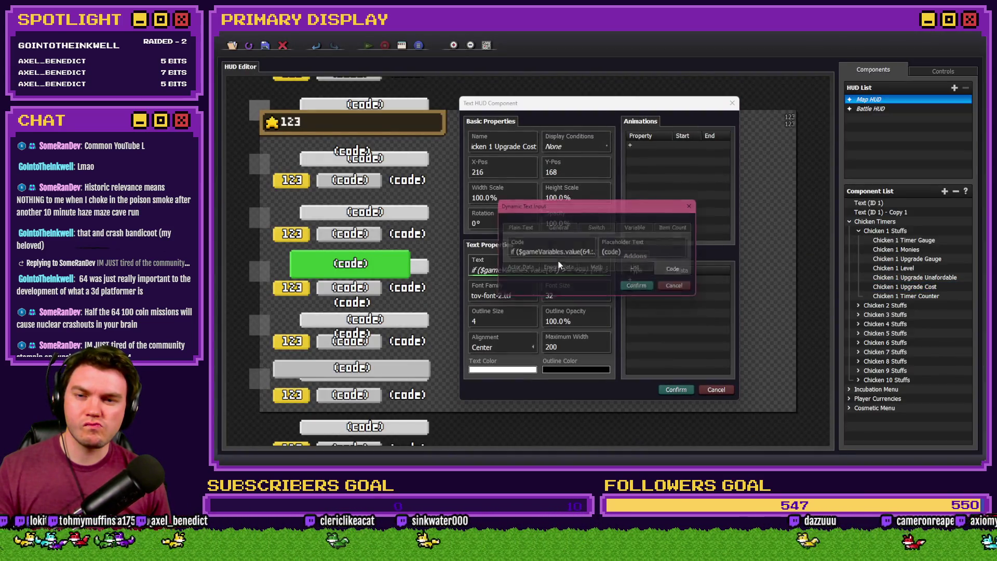
click(564, 253)
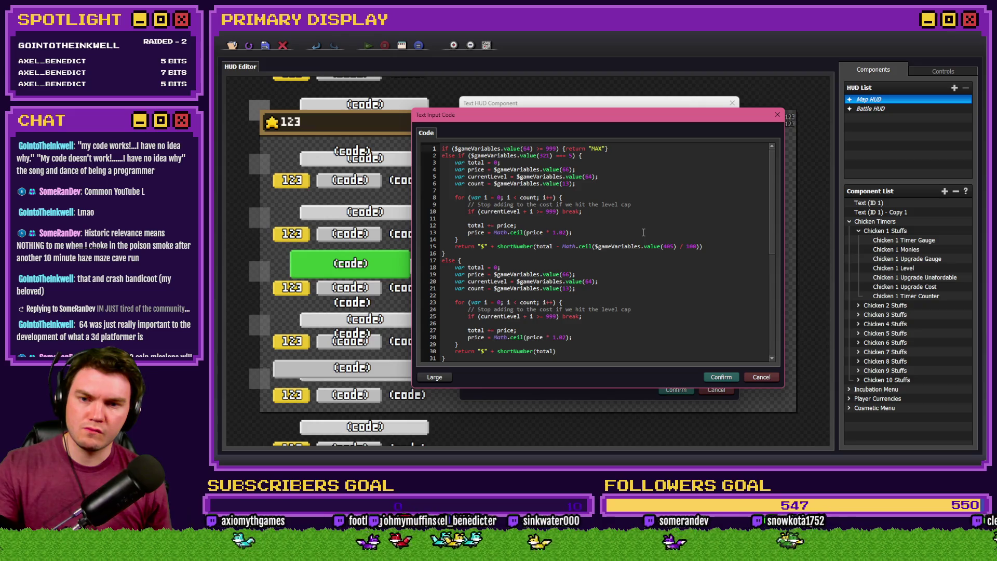
Inspect line 15's discount expression, variable 405 divided by 100 inside ceil.
drag(562, 247, 661, 246)
click(667, 246)
drag(562, 246, 694, 245)
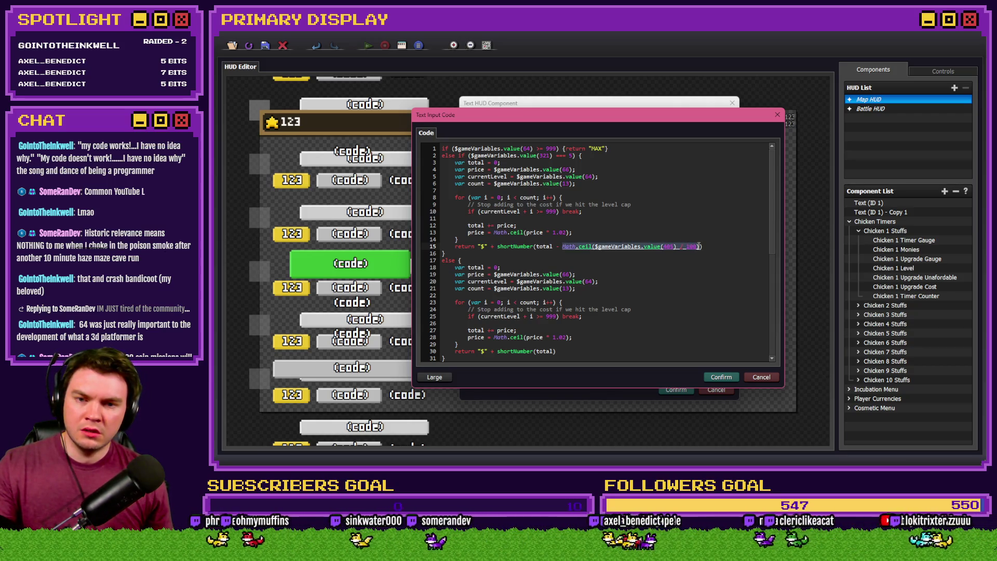
click(683, 246)
drag(593, 246, 700, 249)
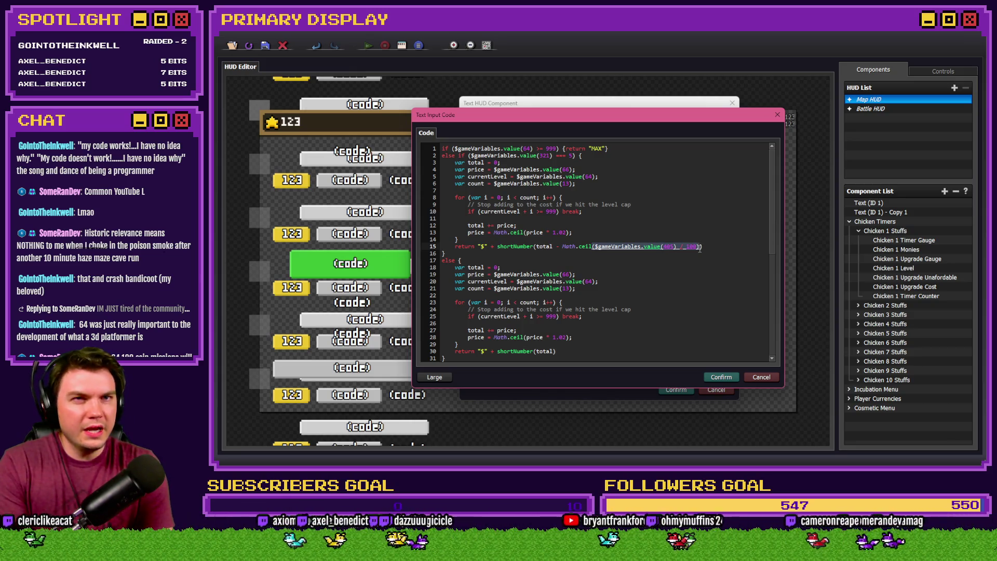
click(700, 247)
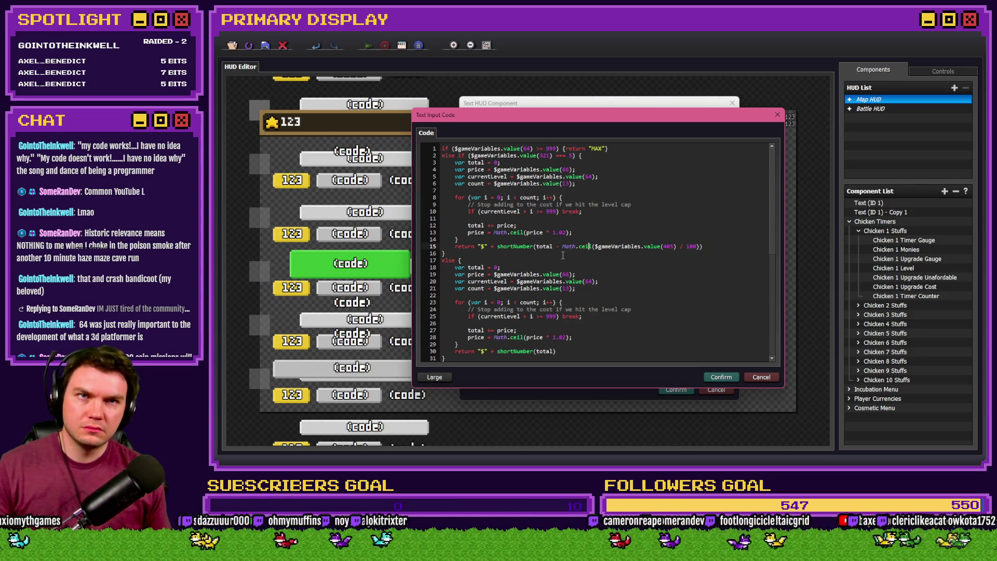
click(584, 247)
click(605, 247)
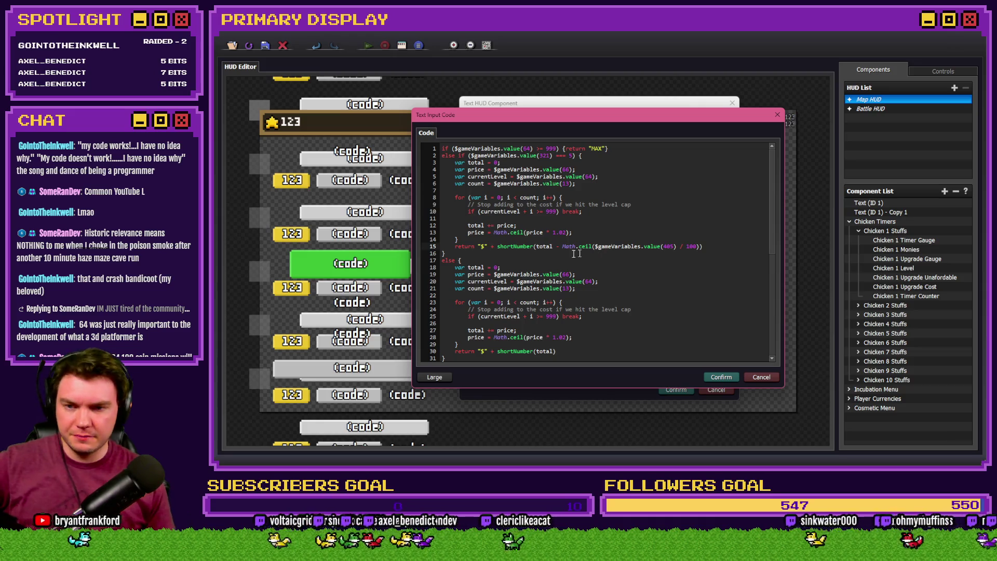
Highlight where total and shortNumber are used in the code.
double_click(537, 247)
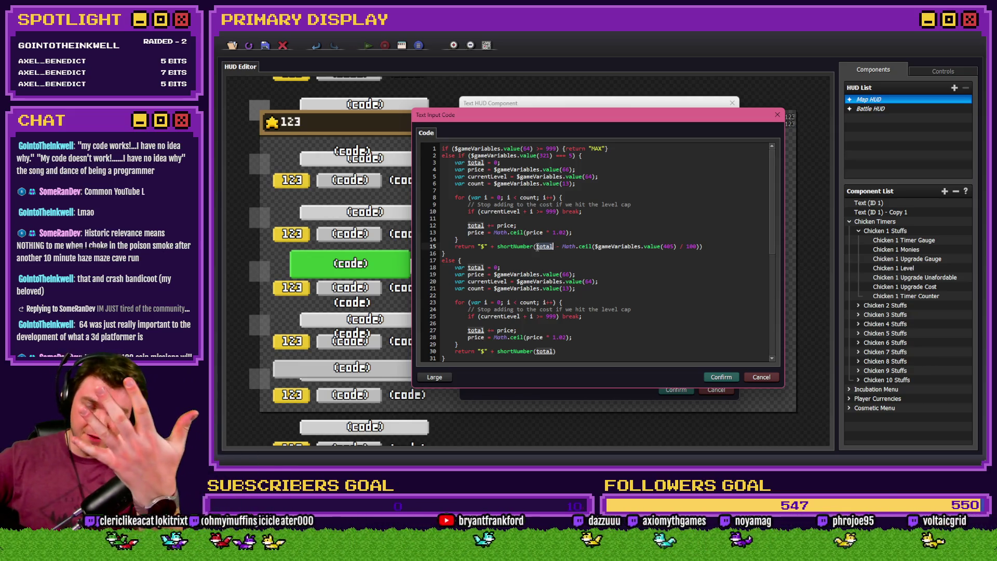
click(534, 247)
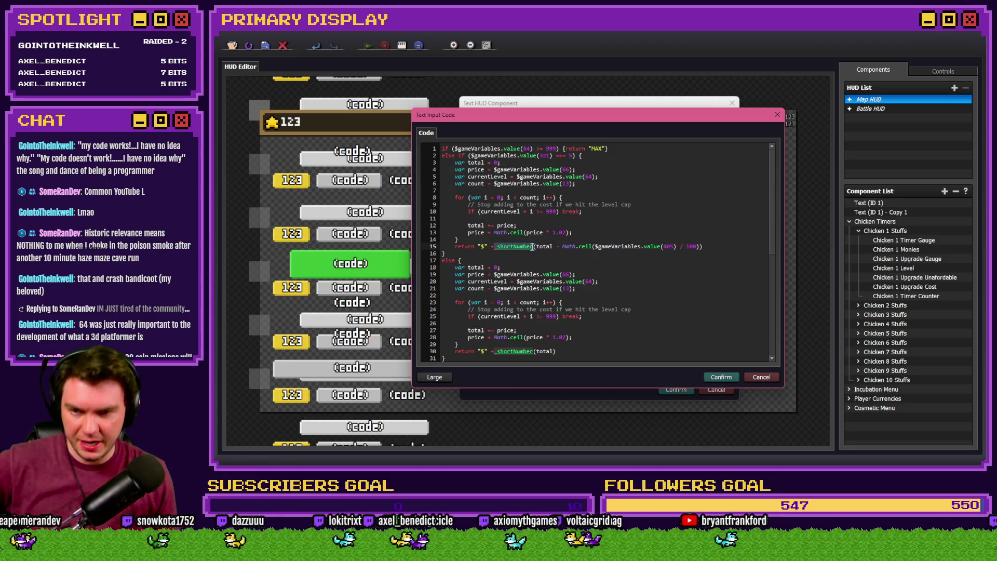
click(540, 248)
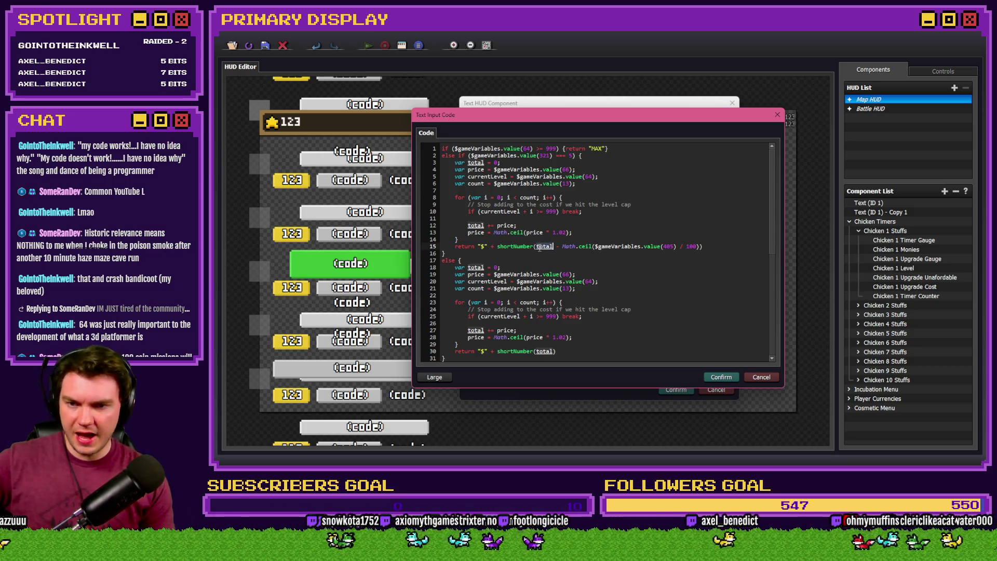
click(560, 262)
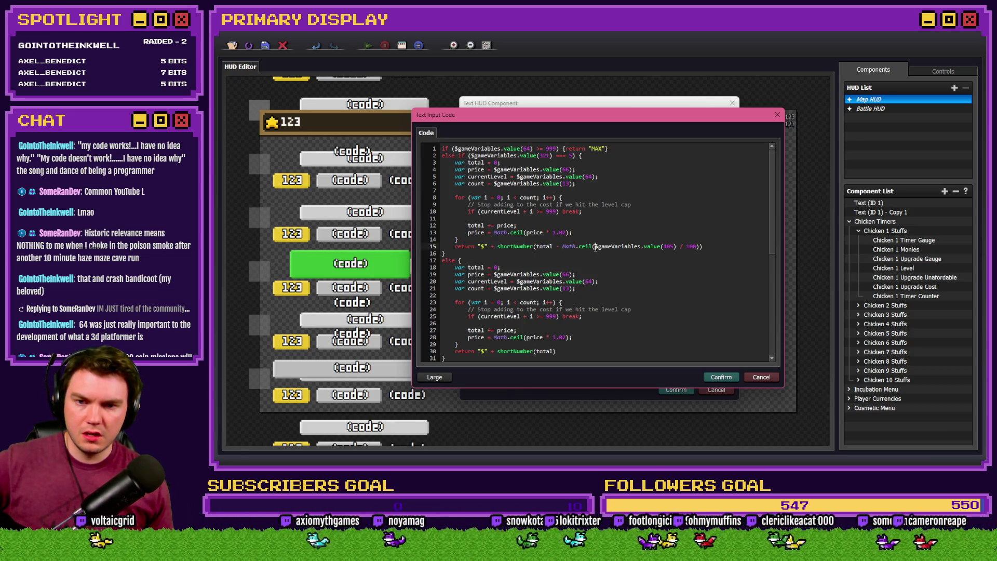
Re-examine the variable 405 lookup and its divide by 100, then create new event EV002.
drag(595, 248, 672, 249)
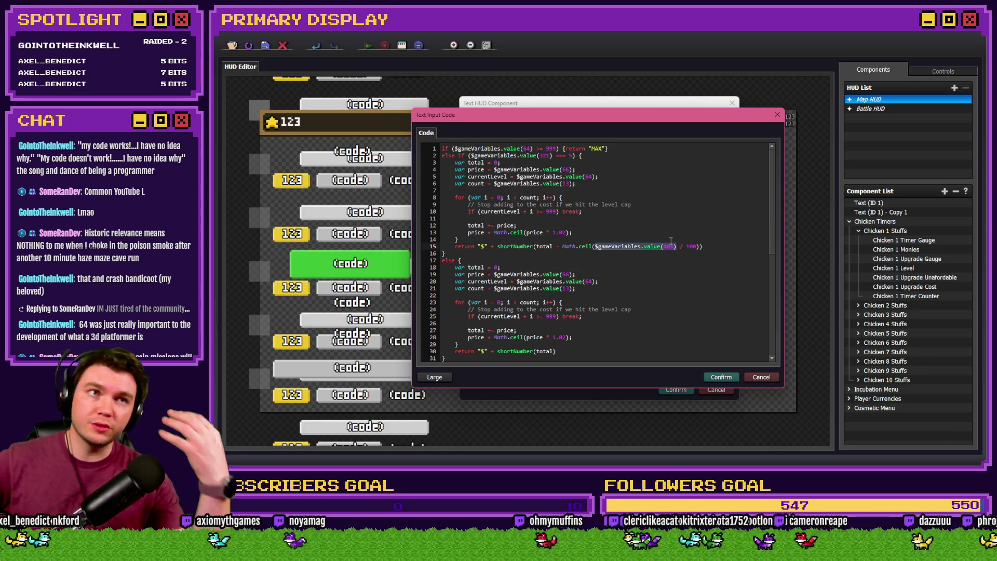
click(683, 246)
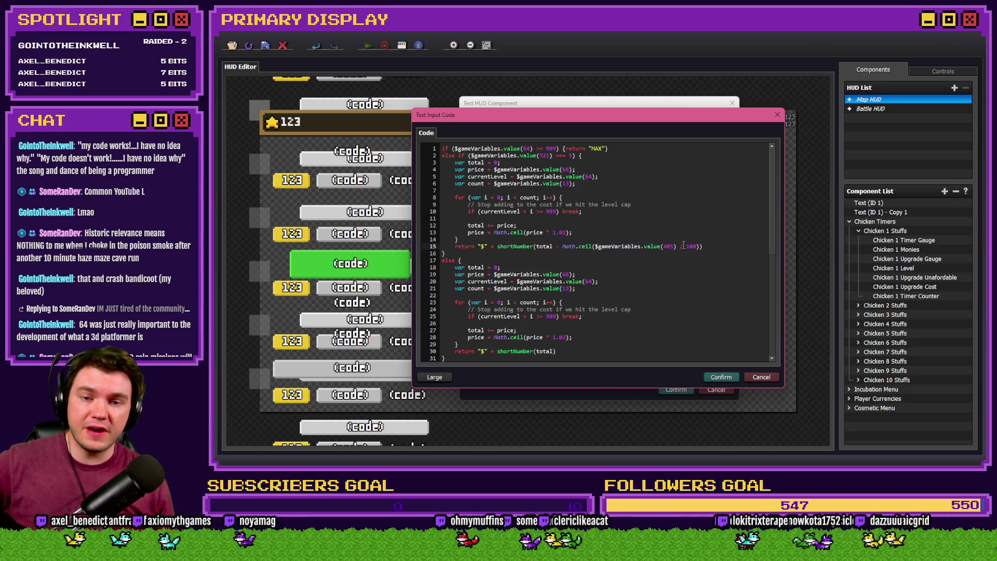
drag(699, 247, 601, 249)
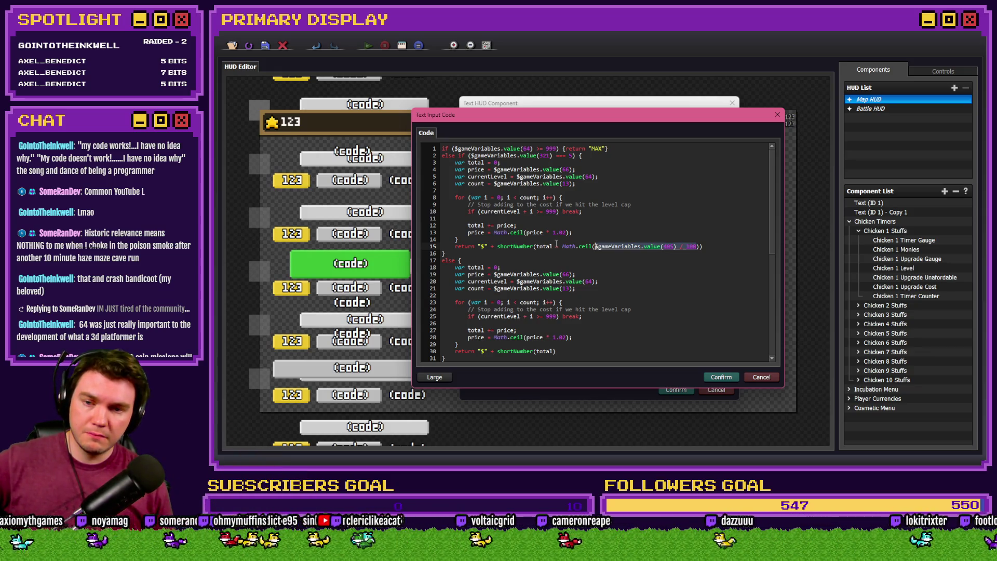
drag(562, 246, 698, 246)
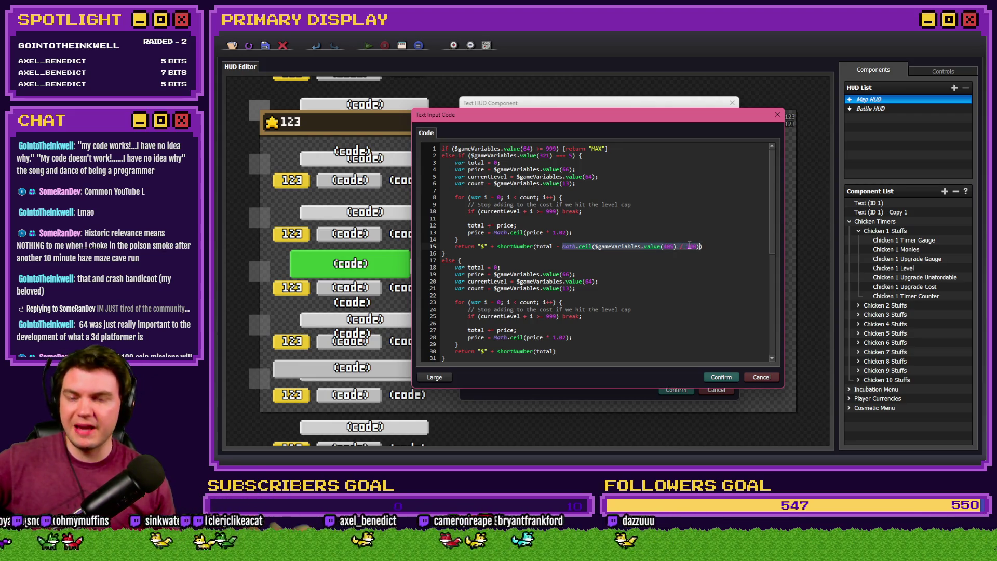
click(662, 248)
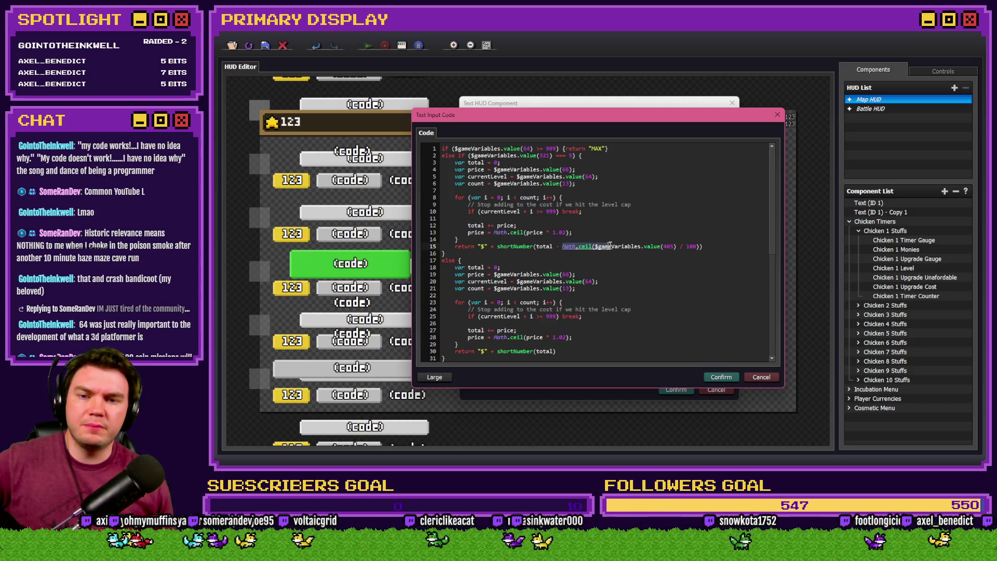
click(664, 246)
drag(663, 246, 677, 246)
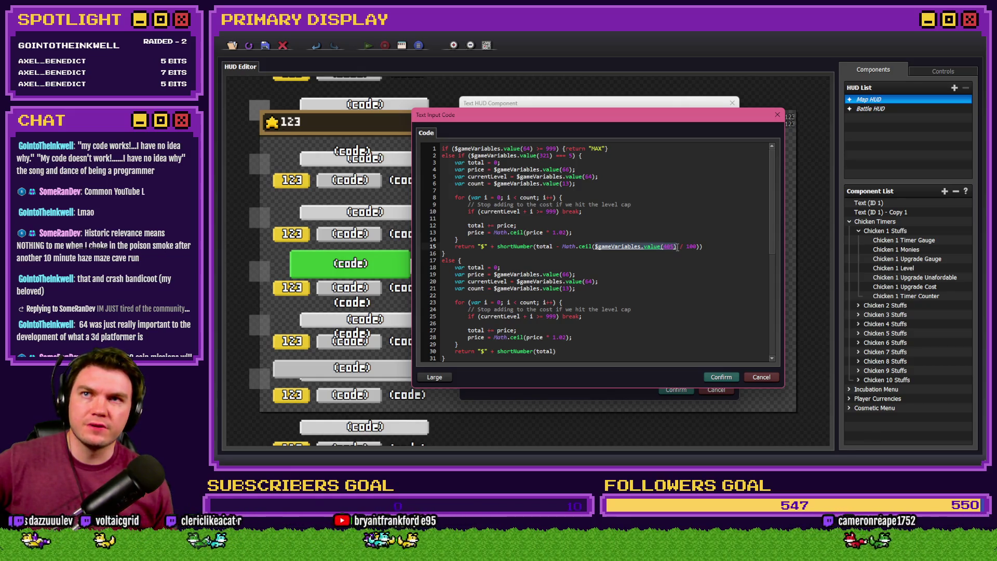
drag(677, 246, 693, 246)
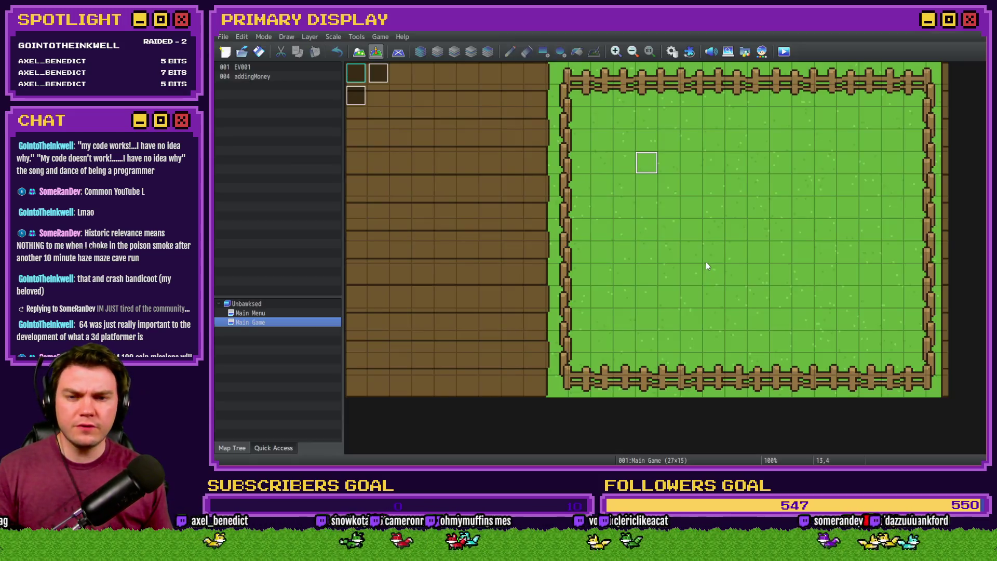
double_click(706, 261)
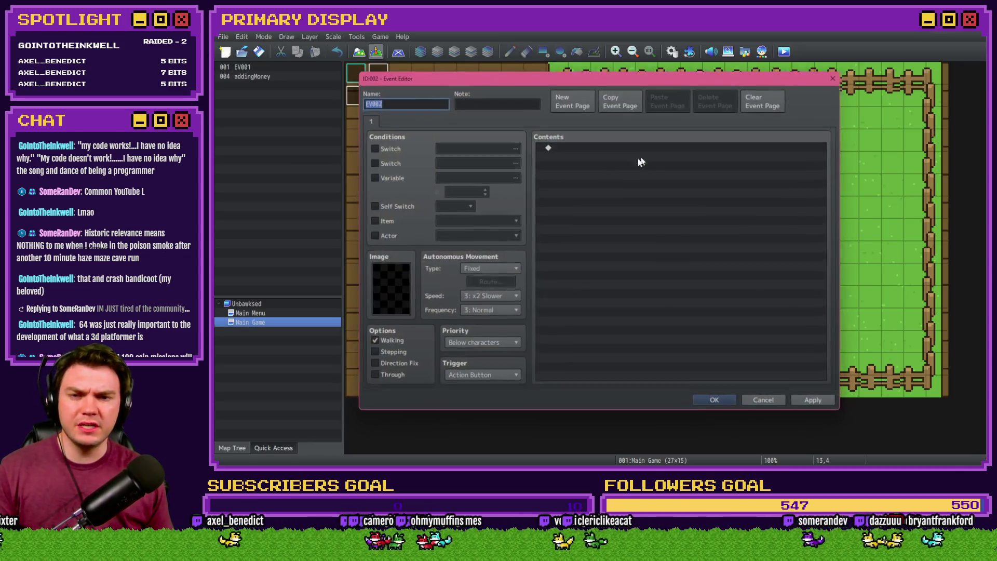
Enable a variable condition and look up which variable is number 405.
click(398, 177)
click(462, 177)
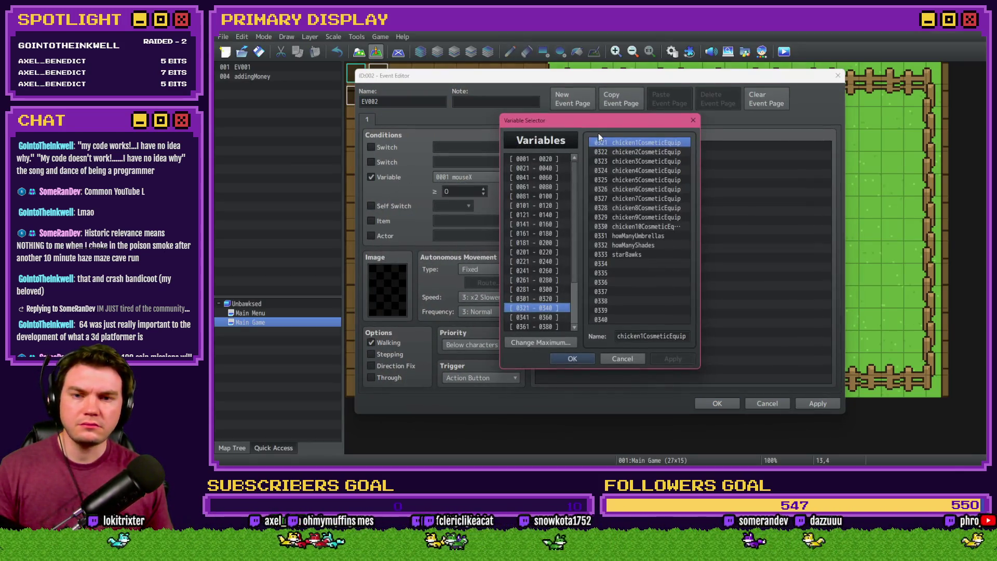
key(Down)
key(Down)
key(Down)
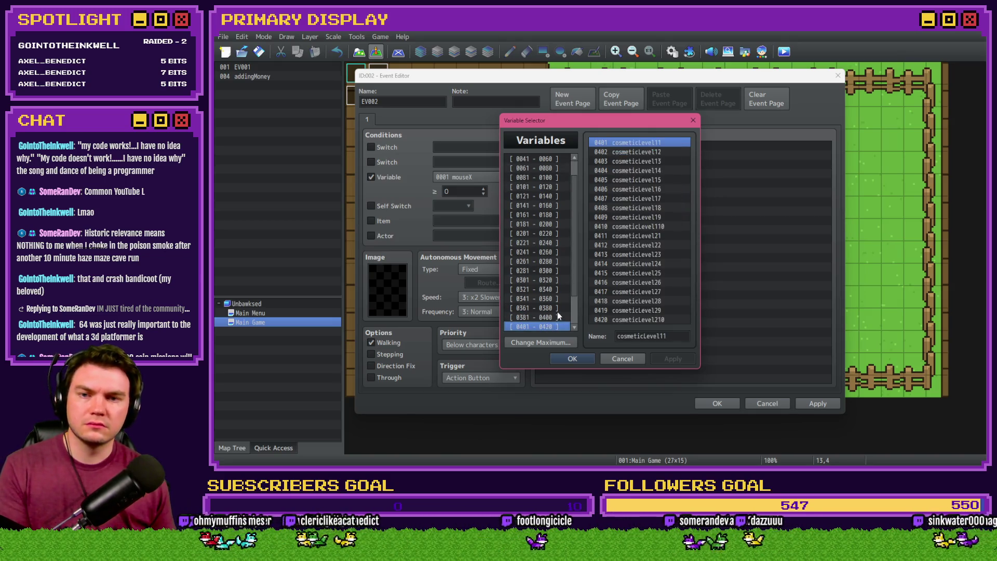
click(625, 180)
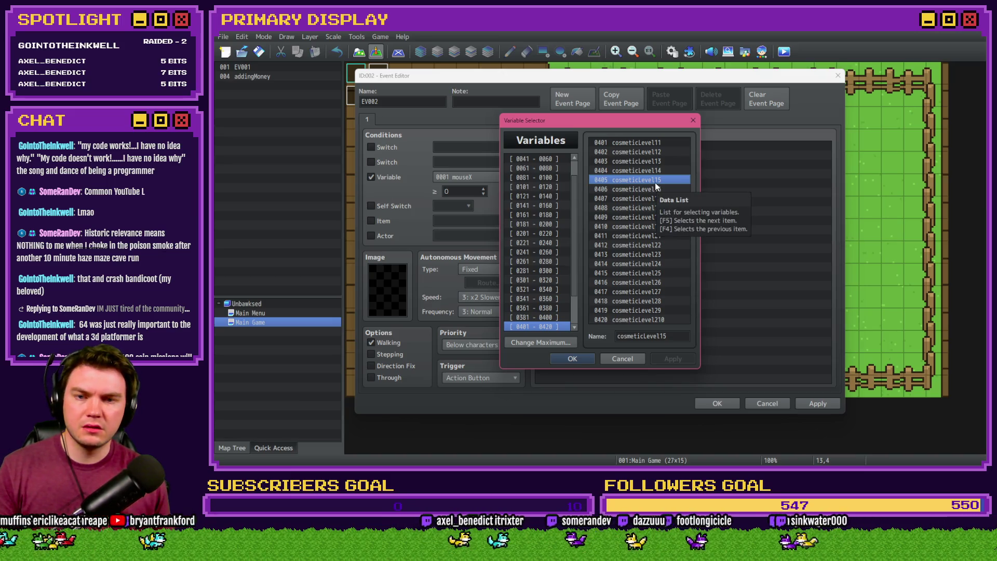
key(alt+Tab)
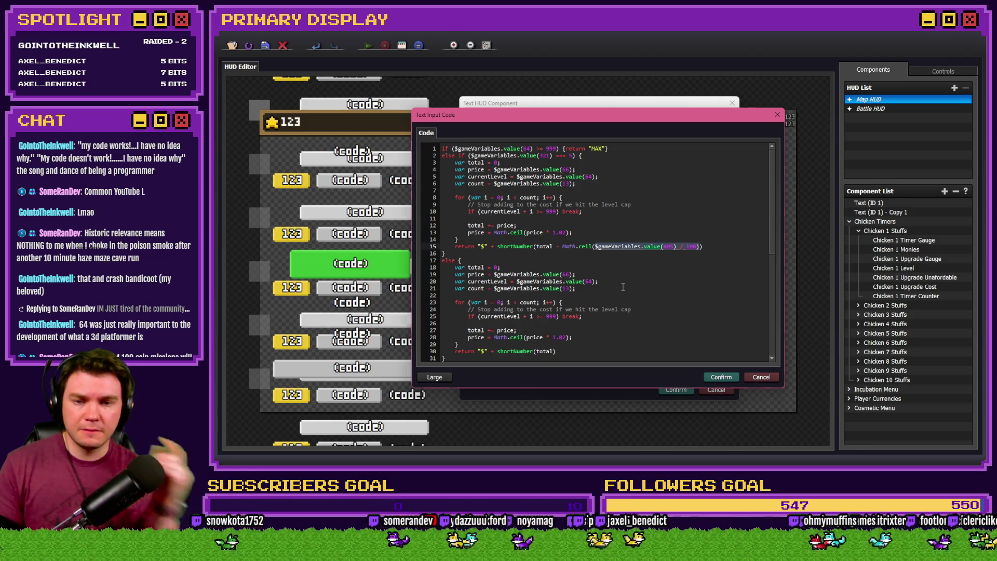
key(alt+Tab)
Discard the unsaved EV002 event and start a new playtest.
click(623, 359)
click(768, 403)
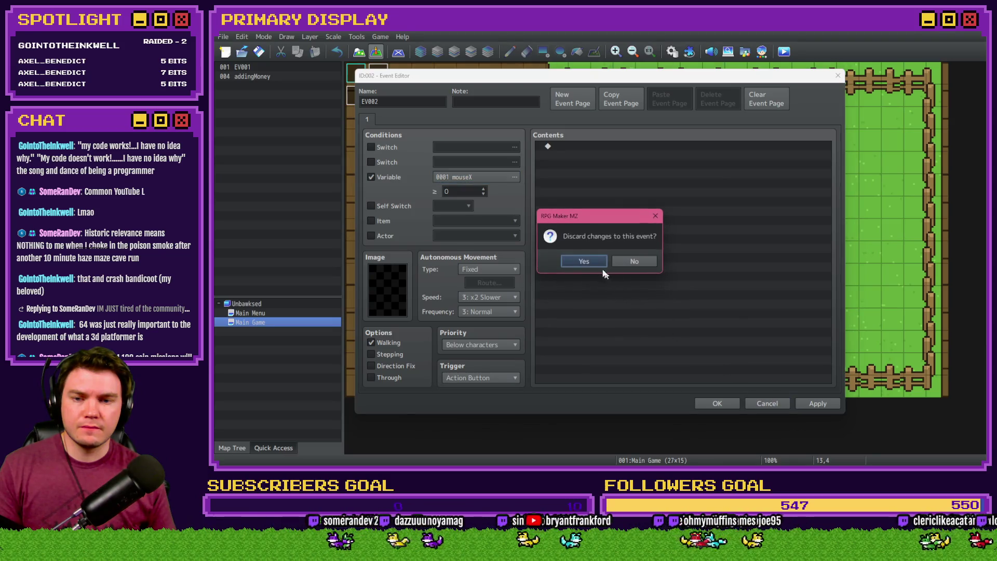
click(581, 261)
click(784, 51)
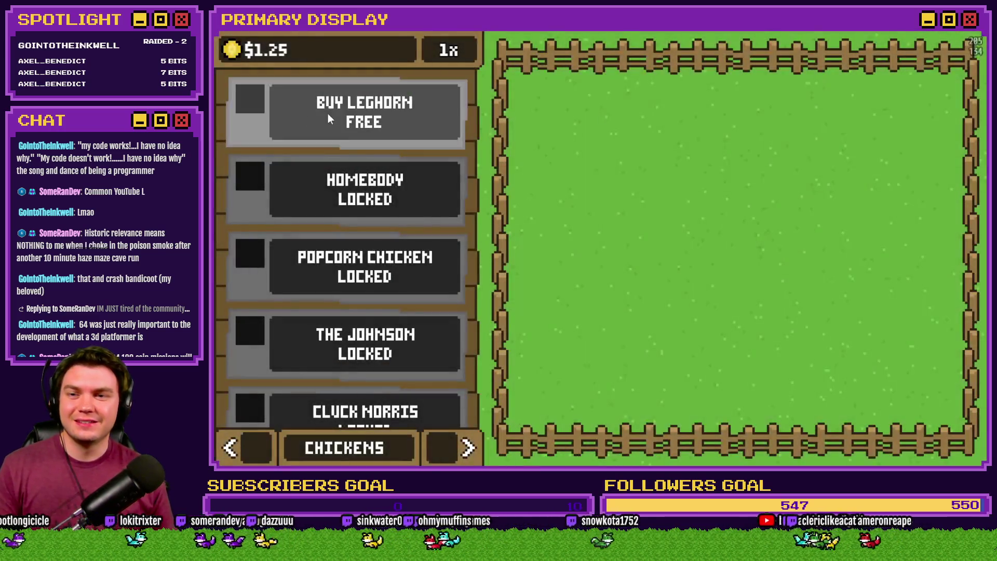
Buy the free Leghorn chicken and select the Gold Chain outfit on the Outfits panel.
click(328, 113)
click(450, 447)
click(451, 447)
click(454, 214)
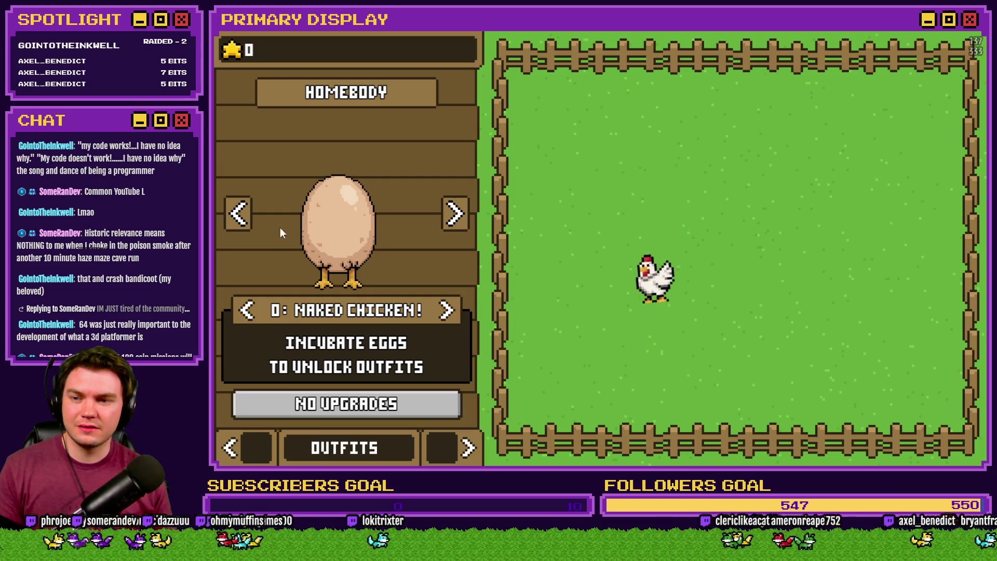
click(249, 224)
click(446, 310)
click(446, 310)
click(445, 310)
click(446, 310)
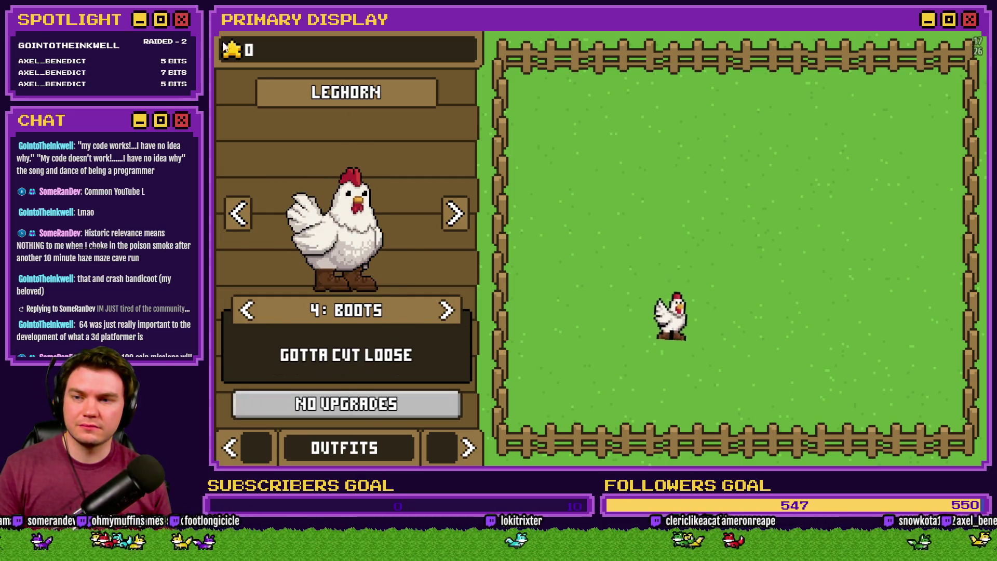
click(445, 310)
click(232, 55)
Add test stars and buy several Gold Chain upgrades, reaching 50% cheaper.
click(232, 54)
click(232, 55)
click(232, 54)
click(380, 410)
click(380, 410)
click(380, 409)
click(381, 409)
click(380, 409)
double_click(382, 413)
click(382, 412)
click(381, 409)
Check the debug variable list, page back to the Chickens shop, and close the playtest.
key(F1)
key(Up)
key(Up)
key(Up)
key(Up)
key(Up)
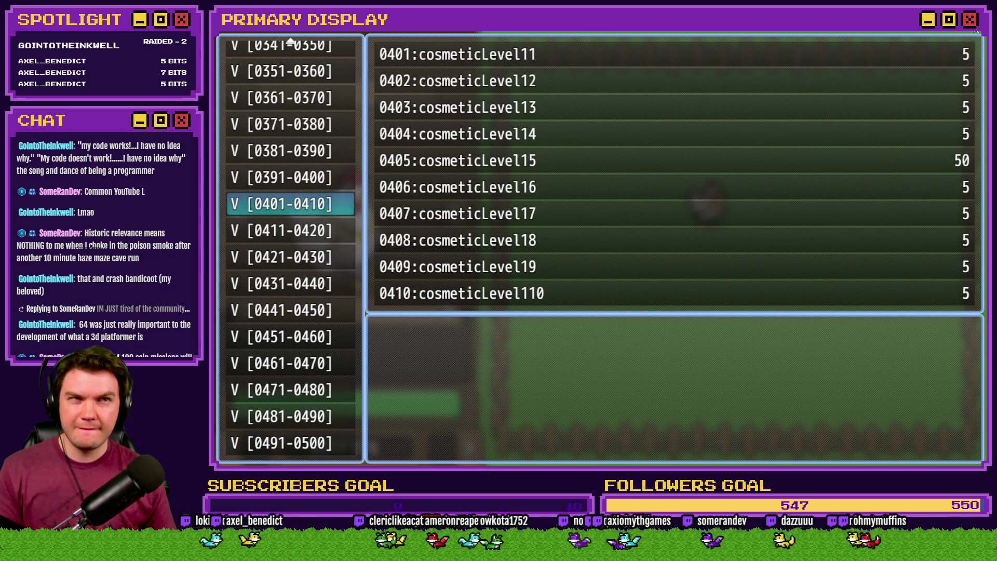
key(Escape)
click(260, 450)
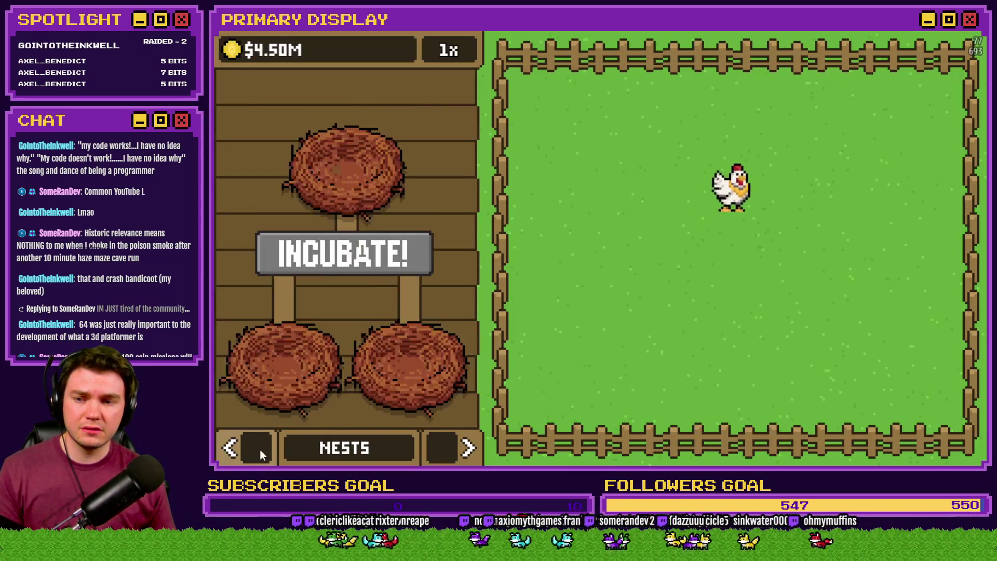
click(261, 448)
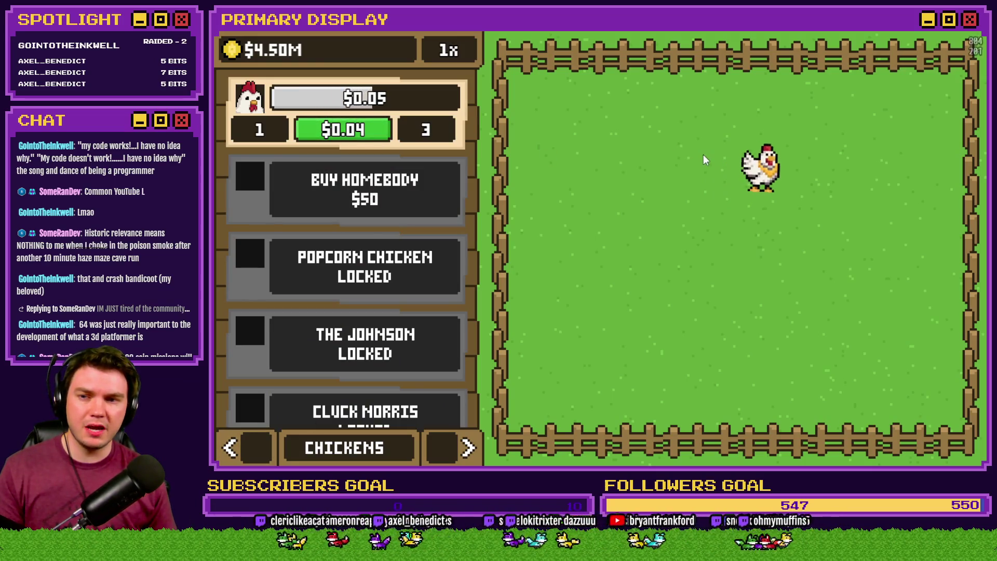
key(alt+F4)
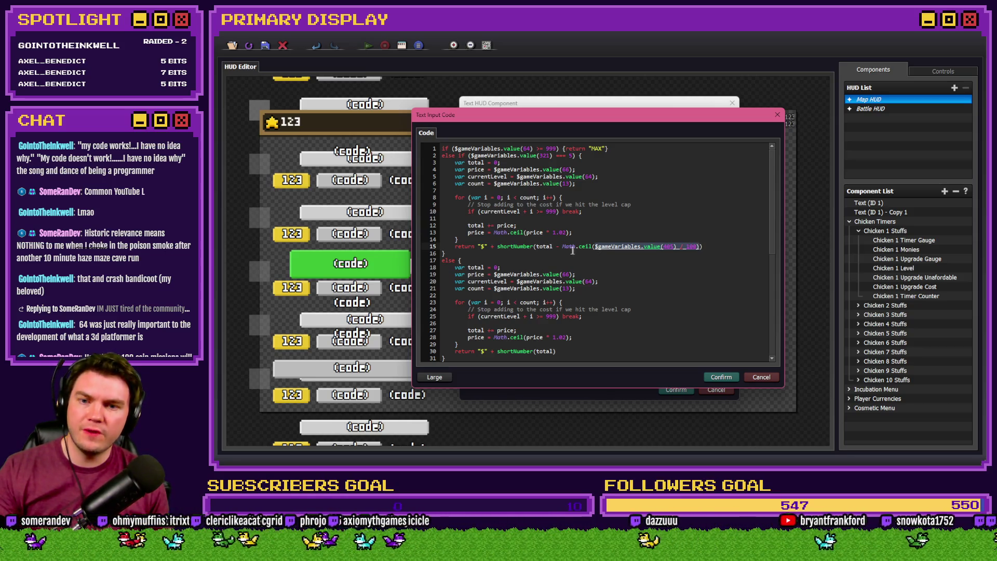
drag(563, 247, 700, 248)
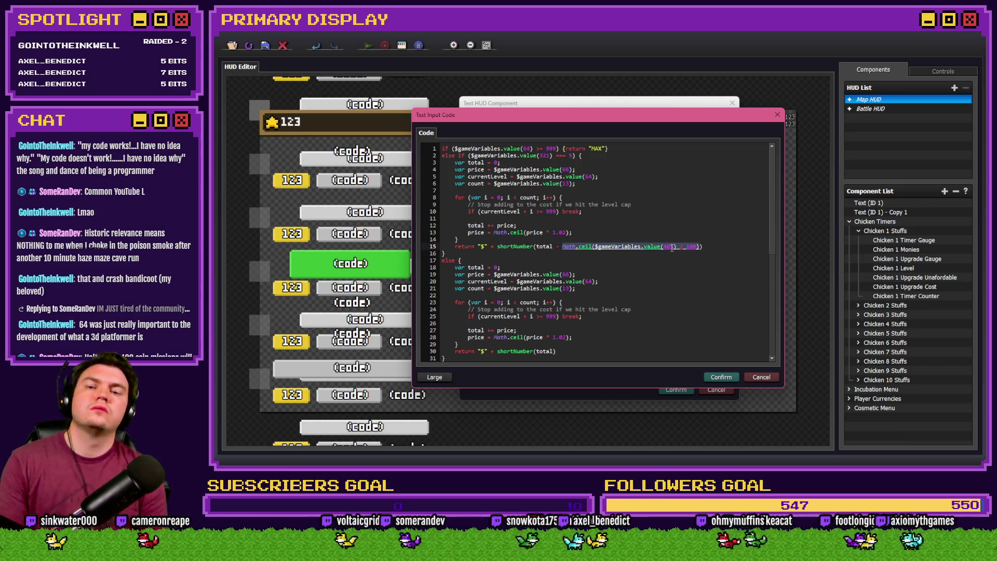
Wrap the Math.ceil discount term on line 15 in parentheses.
click(560, 248)
key(BackSpace)
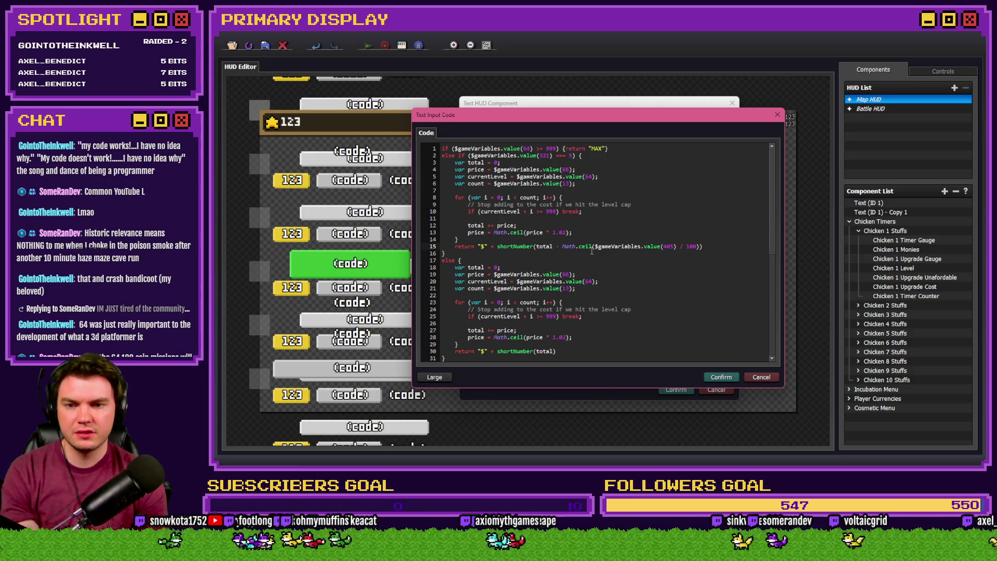
drag(563, 247, 699, 246)
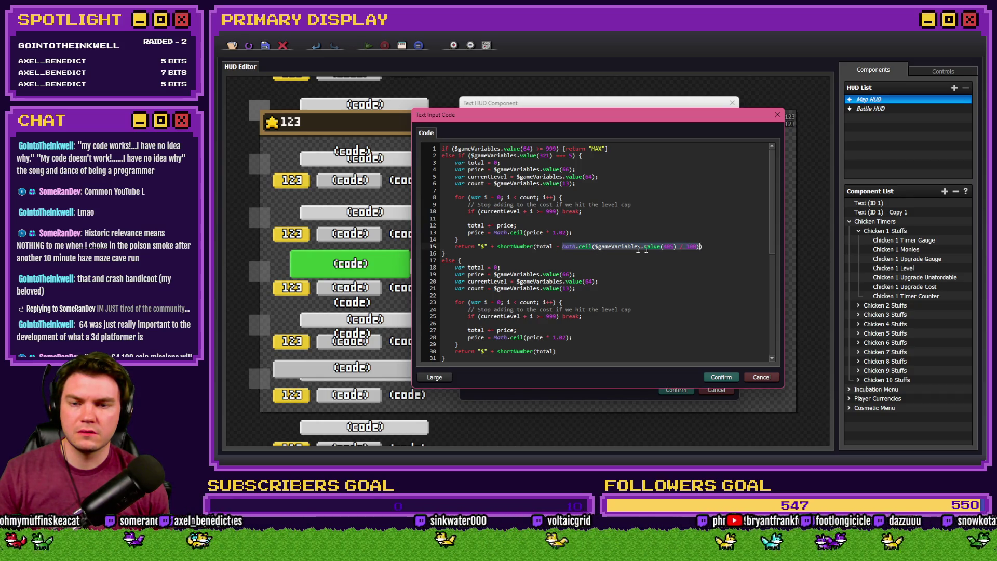
key(Left)
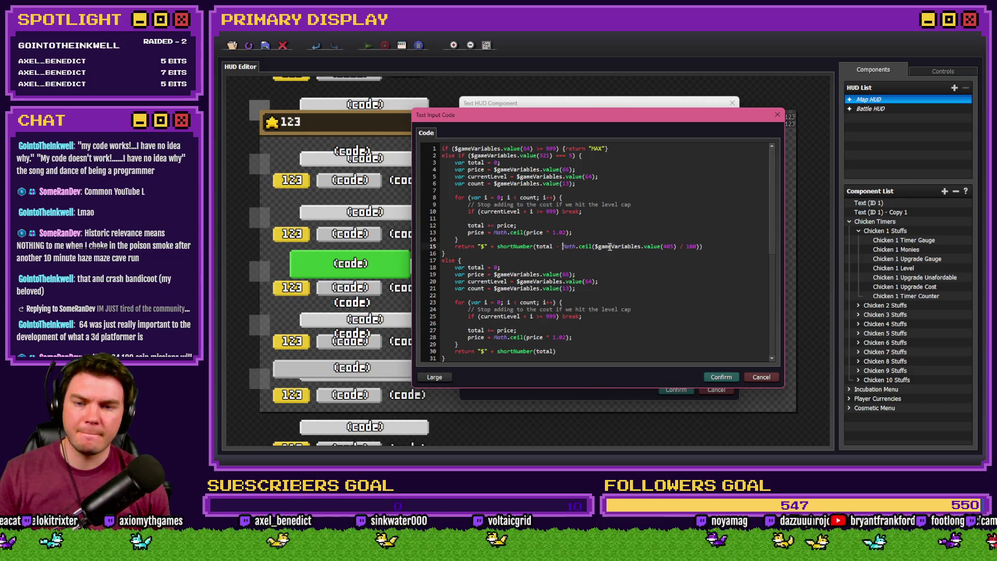
text(()
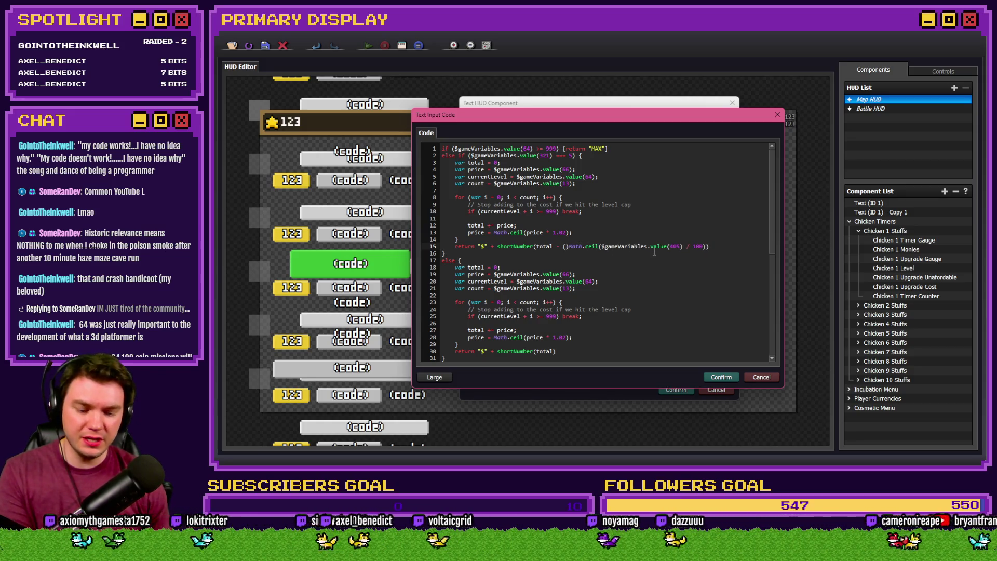
click(704, 247)
text())
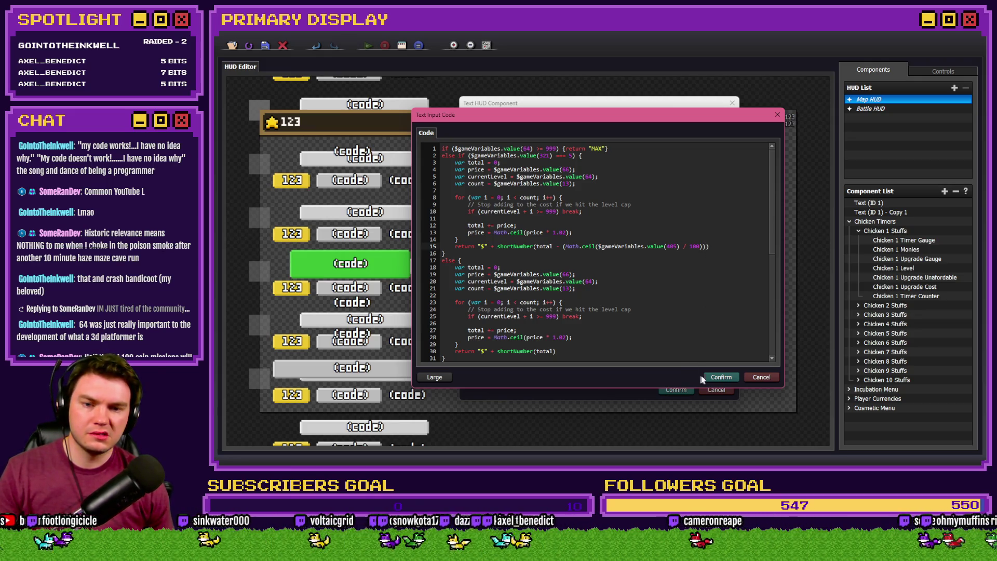
Confirm the code, Dynamic Text Input and Text HUD Component dialogs, then start a playtest.
click(721, 377)
click(635, 289)
click(676, 390)
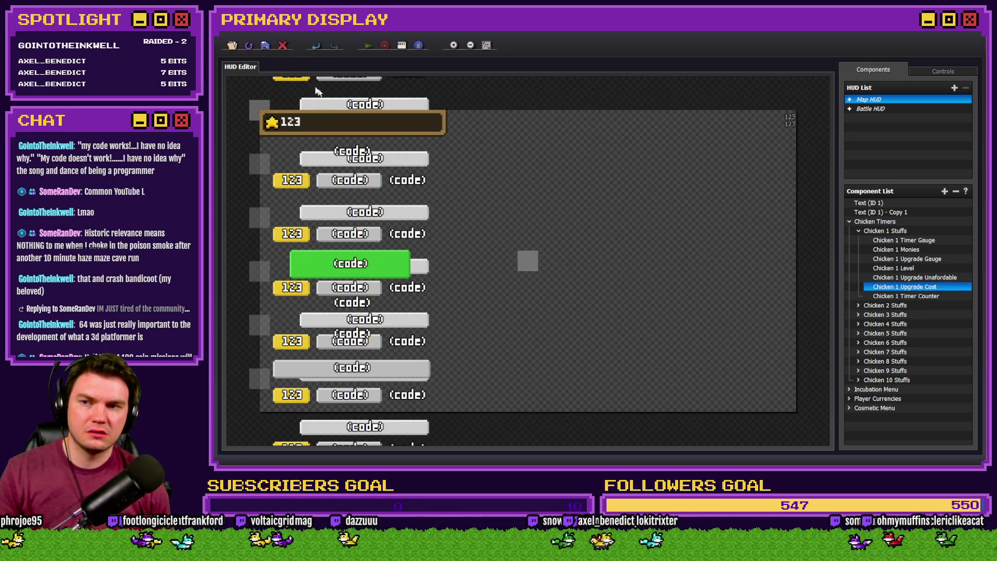
key(Escape)
click(784, 52)
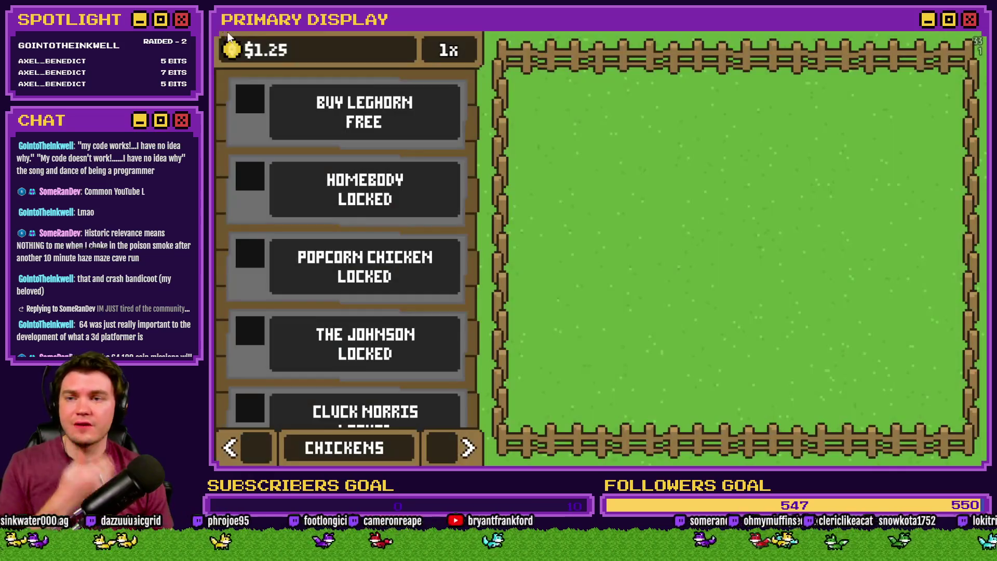
Buy the free Leghorn and select its Gold Chain outfit on the Outfits panel.
click(295, 136)
click(467, 448)
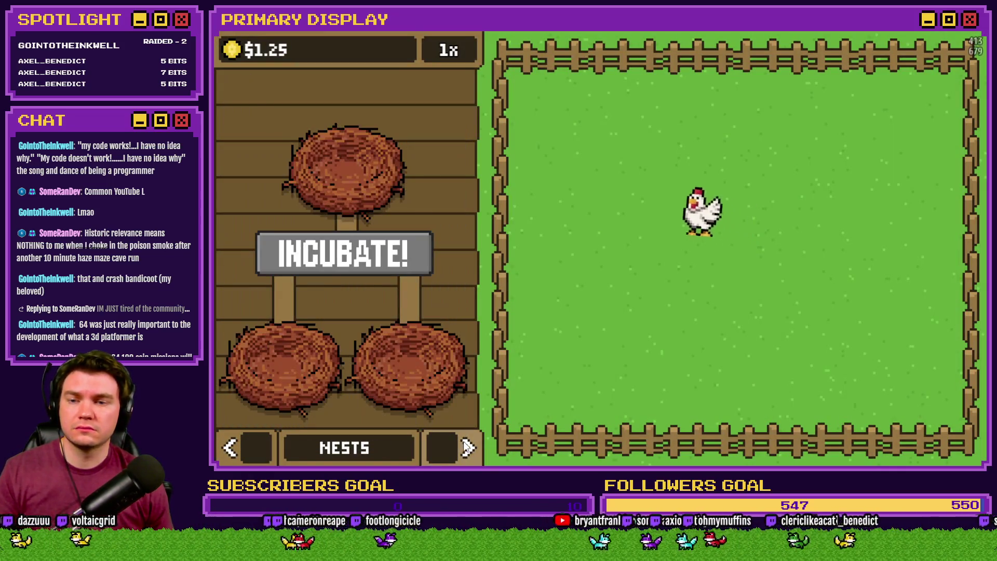
click(467, 448)
click(446, 310)
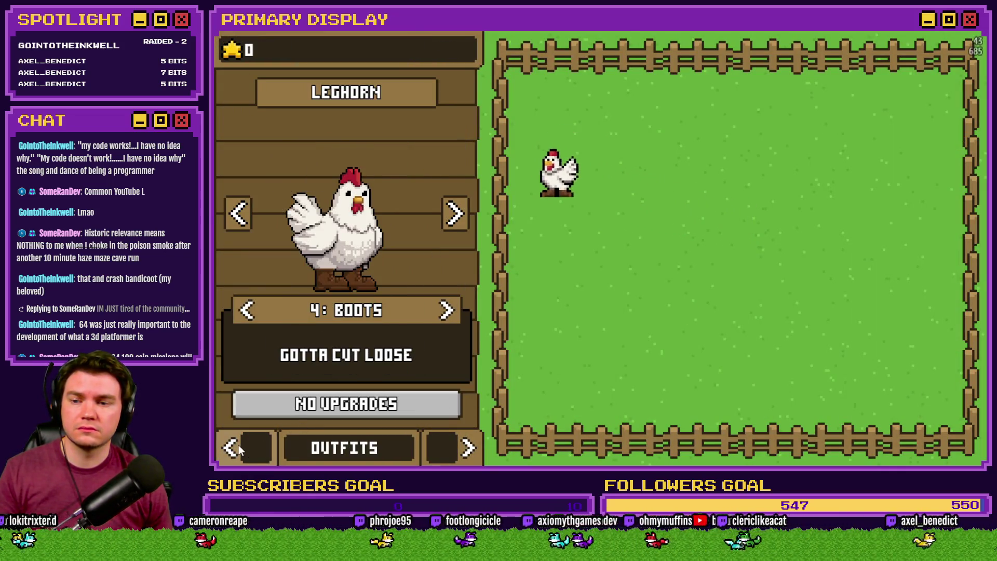
click(447, 310)
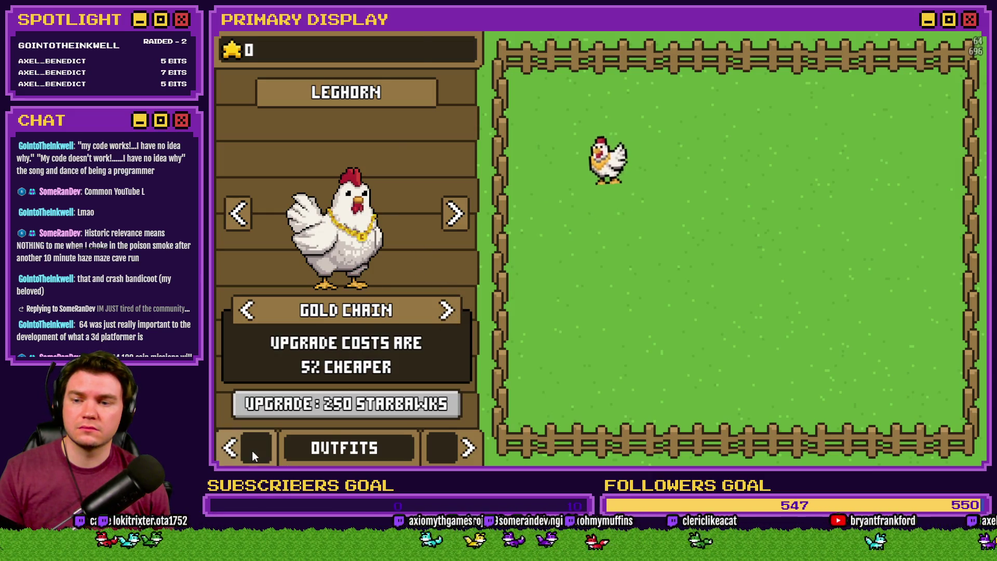
click(252, 451)
click(252, 451)
click(444, 450)
click(444, 451)
click(442, 447)
Add stars, buy Gold Chain upgrades up to 55% cheaper, and close the playtest.
click(232, 52)
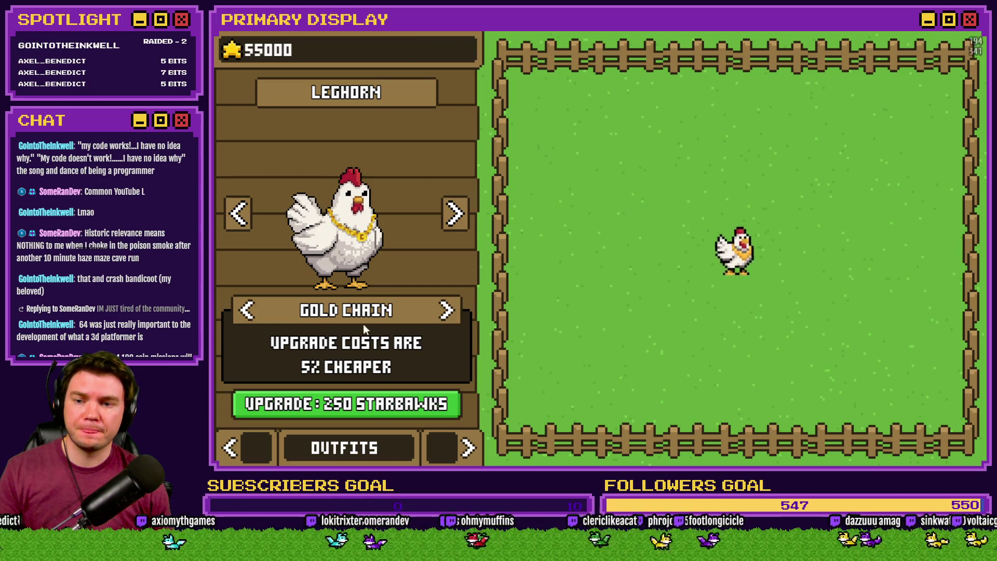
click(374, 406)
double_click(376, 407)
double_click(376, 407)
double_click(376, 407)
double_click(376, 407)
click(376, 407)
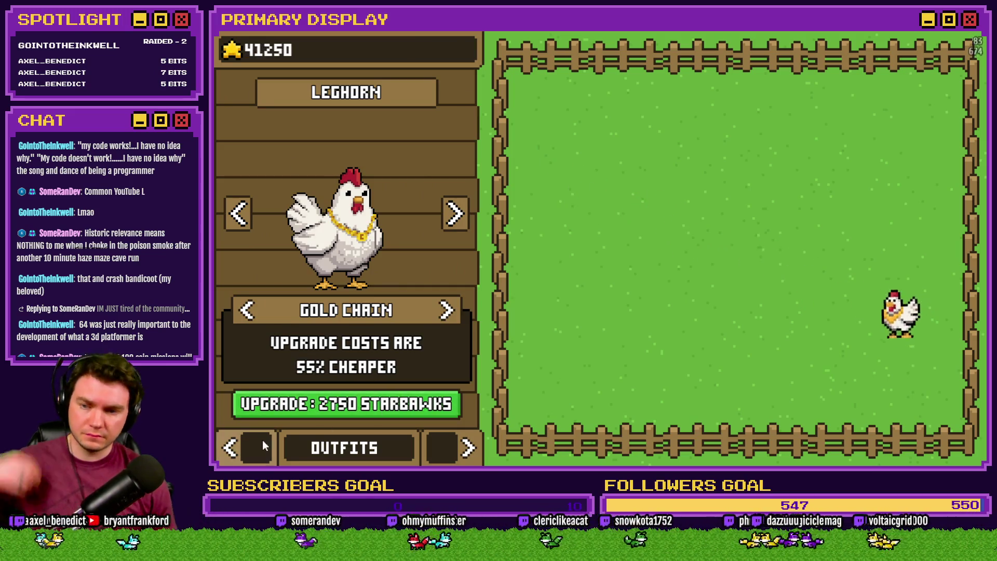
click(257, 443)
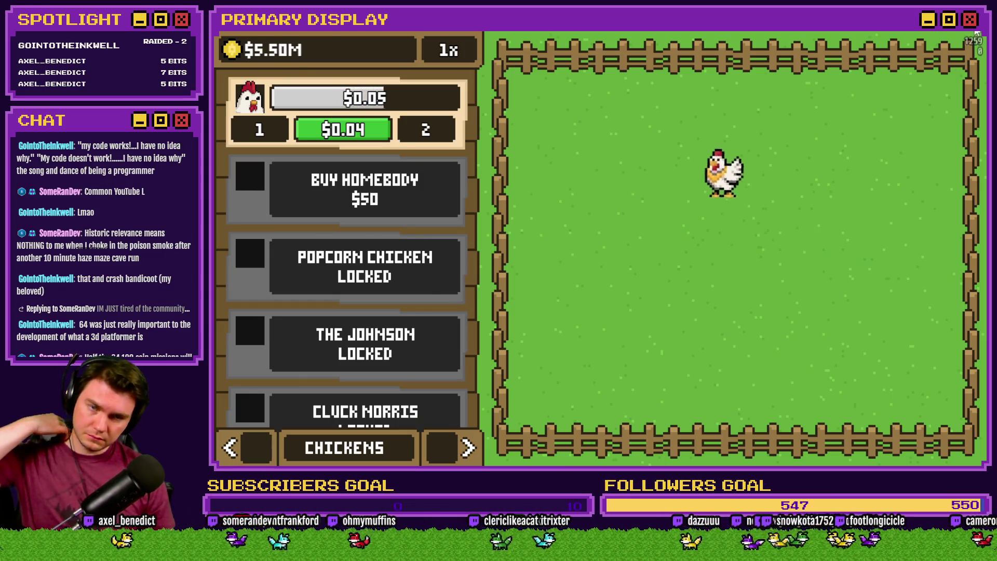
key(alt+F4)
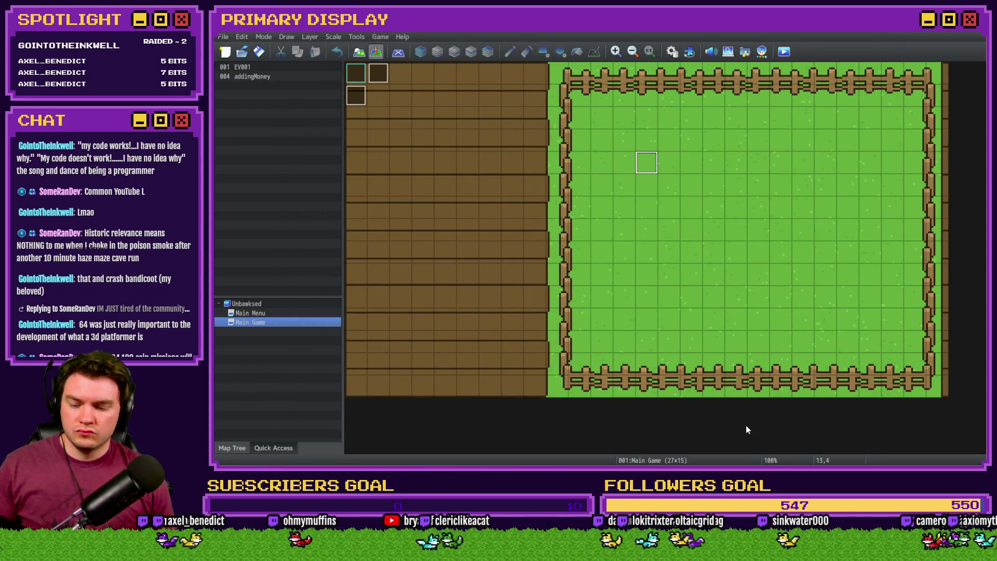
Open the Chicken 1 Upgrade Cost text component's code in the full code editor.
key(alt+Tab)
double_click(930, 286)
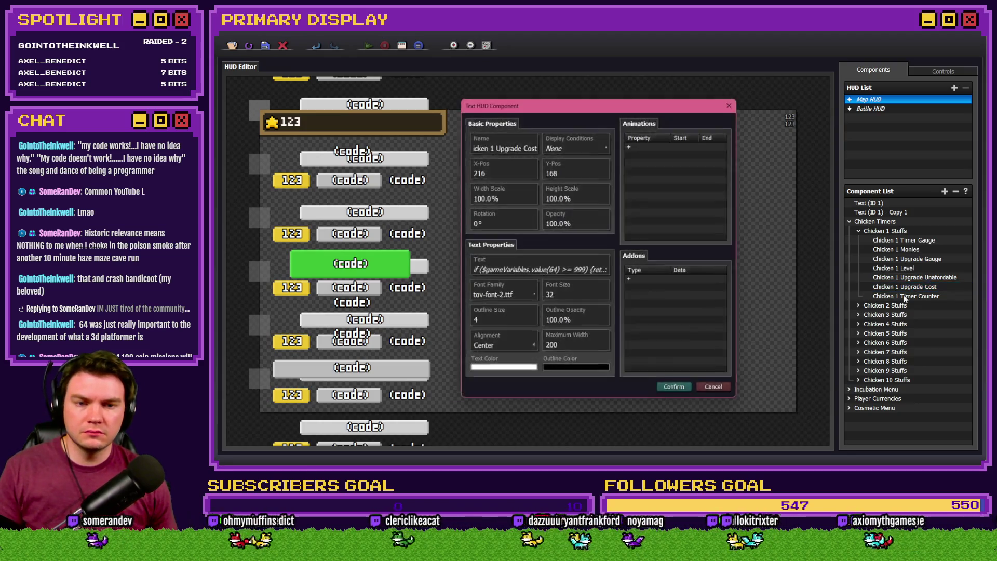
click(558, 267)
click(566, 244)
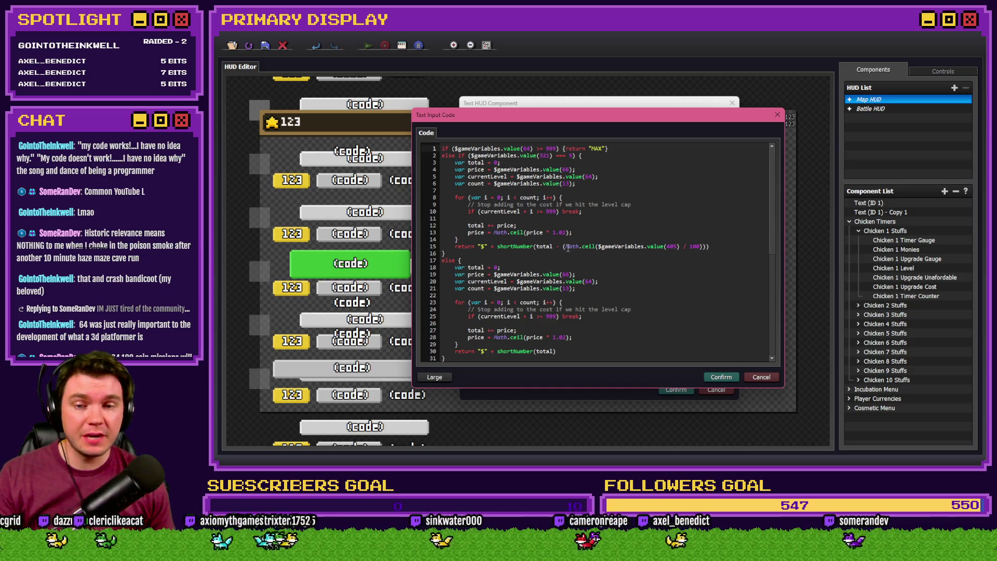
Remove the extra parentheses around the Math.ceil discount on line 15.
click(567, 246)
key(BackSpace)
click(720, 248)
key(BackSpace)
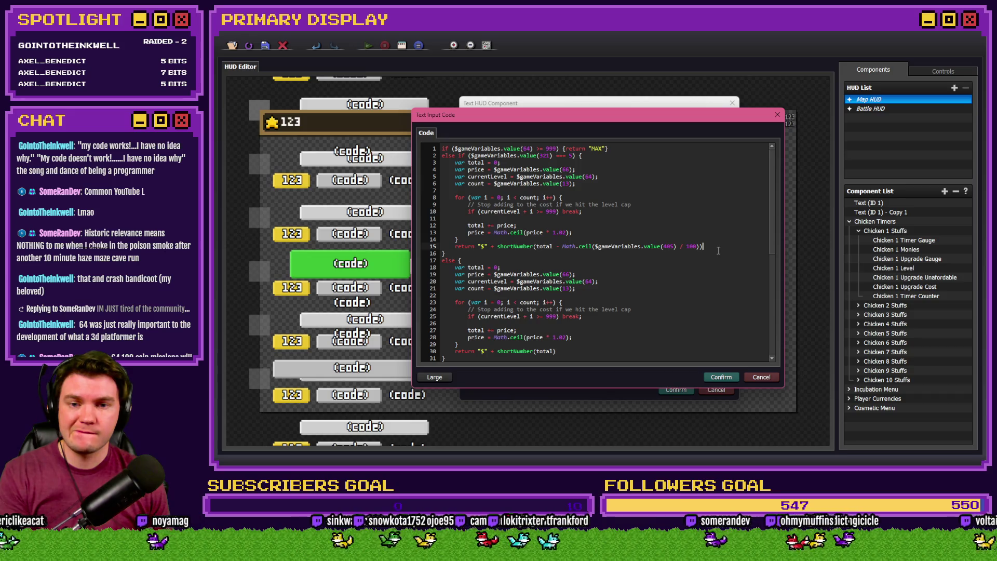
key(BackSpace)
key(BackSpace)
text(}))
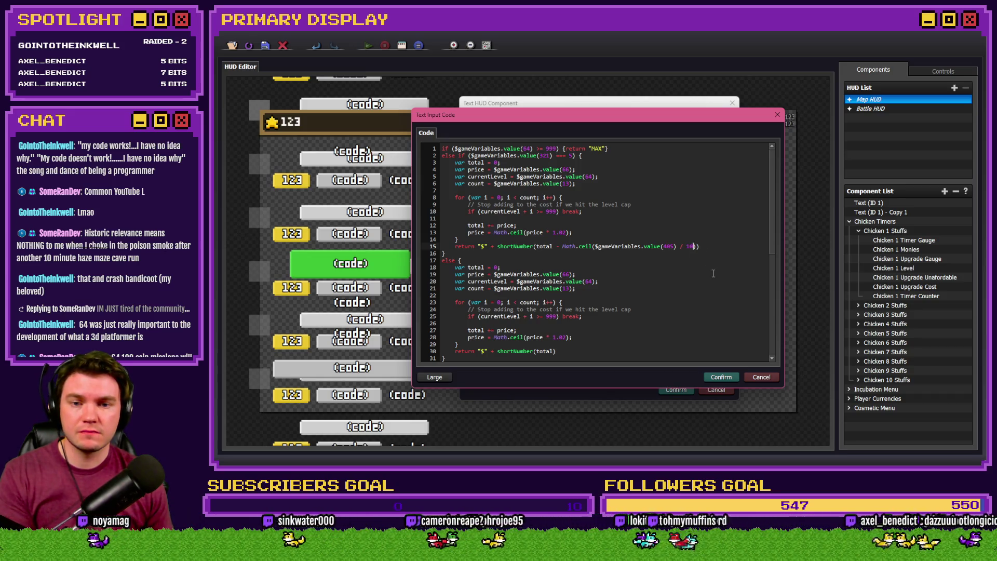
Confirm the code, Dynamic Text Input and Text Component dialogs, then start a playtest.
click(721, 377)
click(641, 288)
click(676, 389)
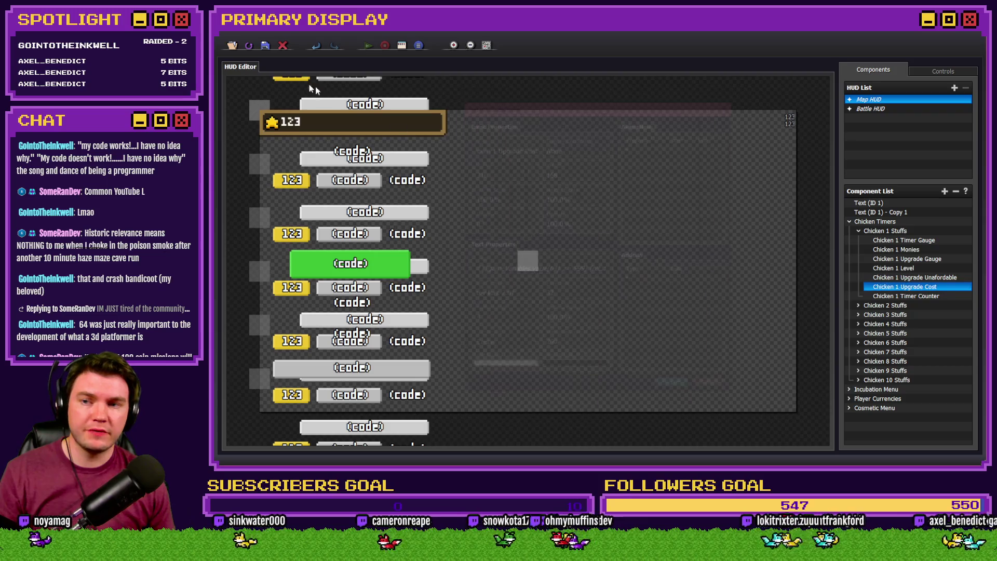
key(Escape)
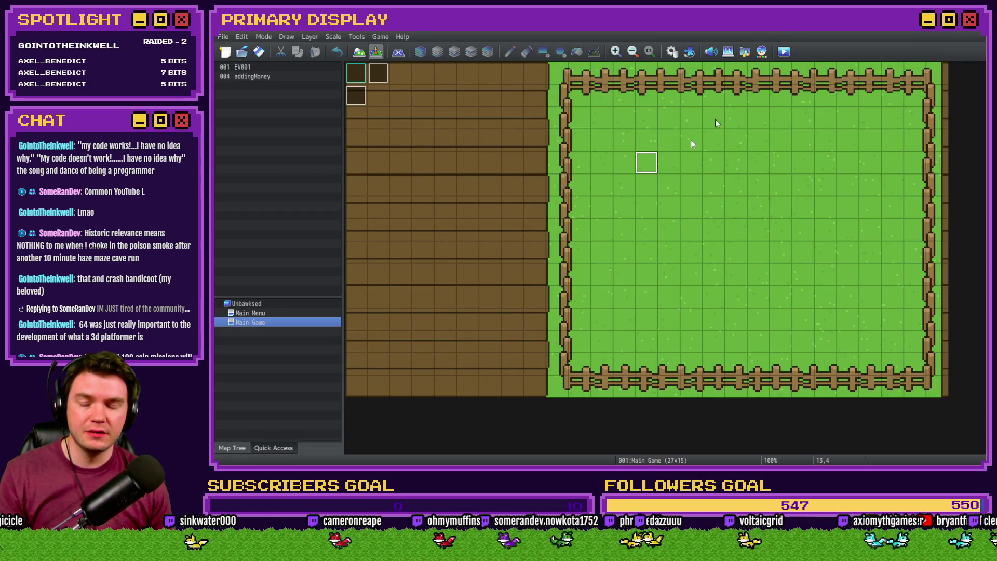
click(331, 31)
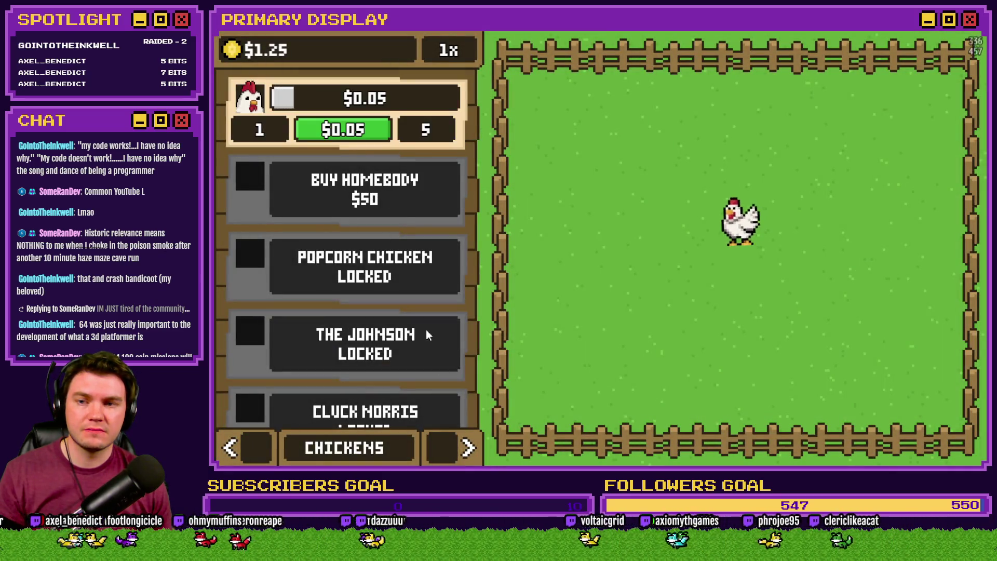
Page to the Outfits panel and step the outfit selector to Gold Chain.
click(468, 447)
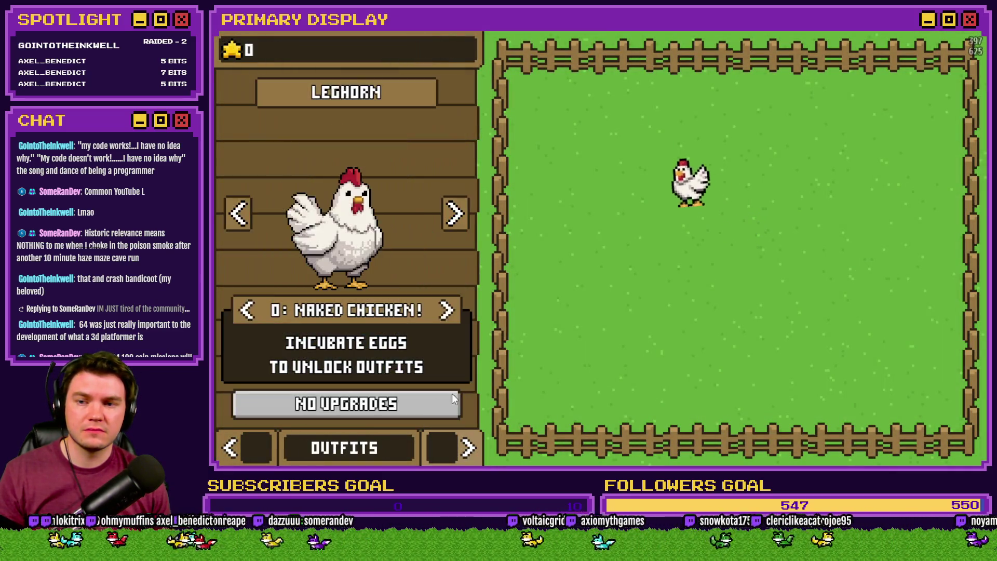
click(447, 311)
click(447, 311)
click(446, 311)
click(446, 311)
click(447, 311)
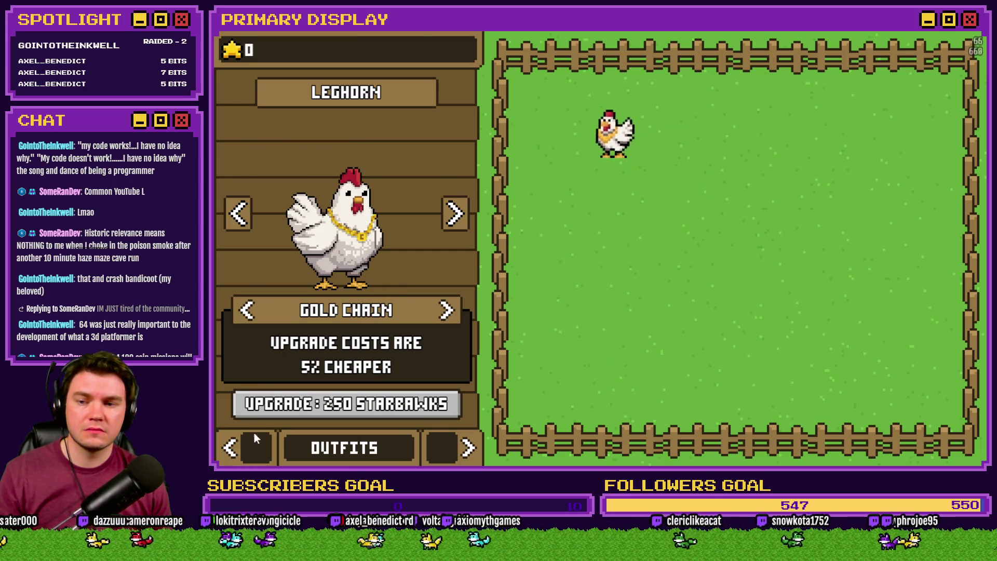
click(253, 451)
click(254, 450)
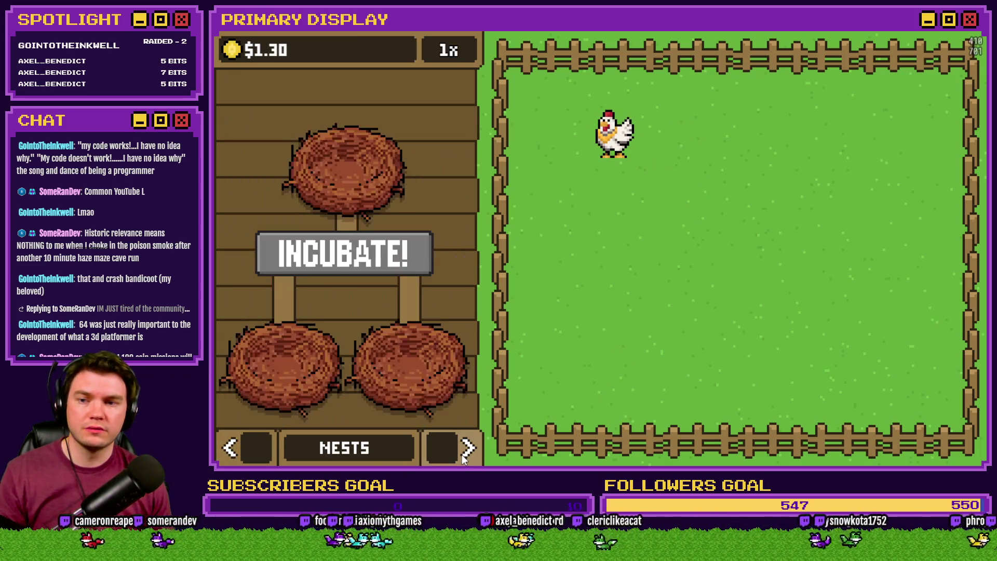
click(253, 450)
Add test stars and buy several Gold Chain upgrades, checking the Chickens list.
click(222, 54)
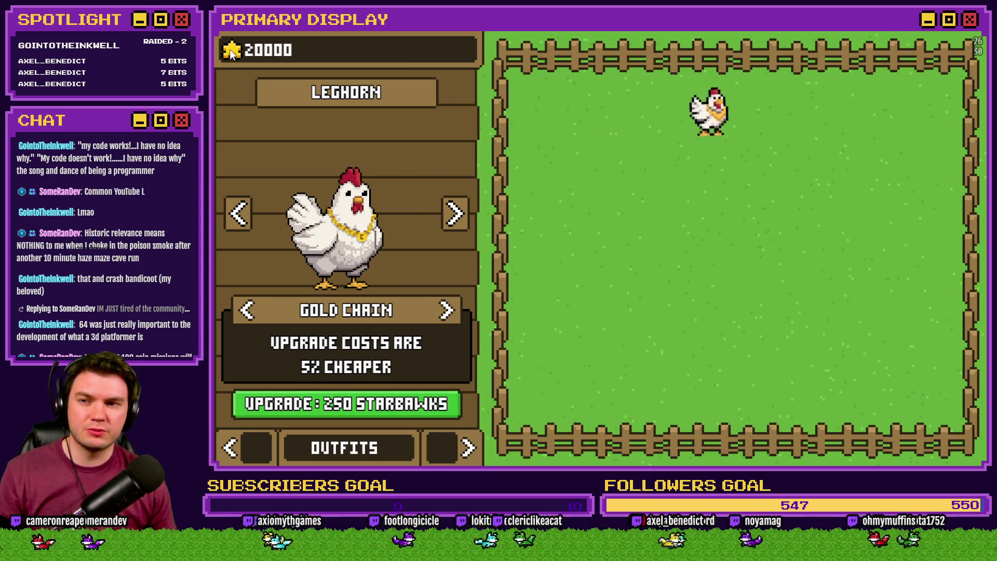
double_click(343, 405)
double_click(342, 404)
double_click(343, 404)
click(343, 404)
double_click(333, 404)
click(252, 440)
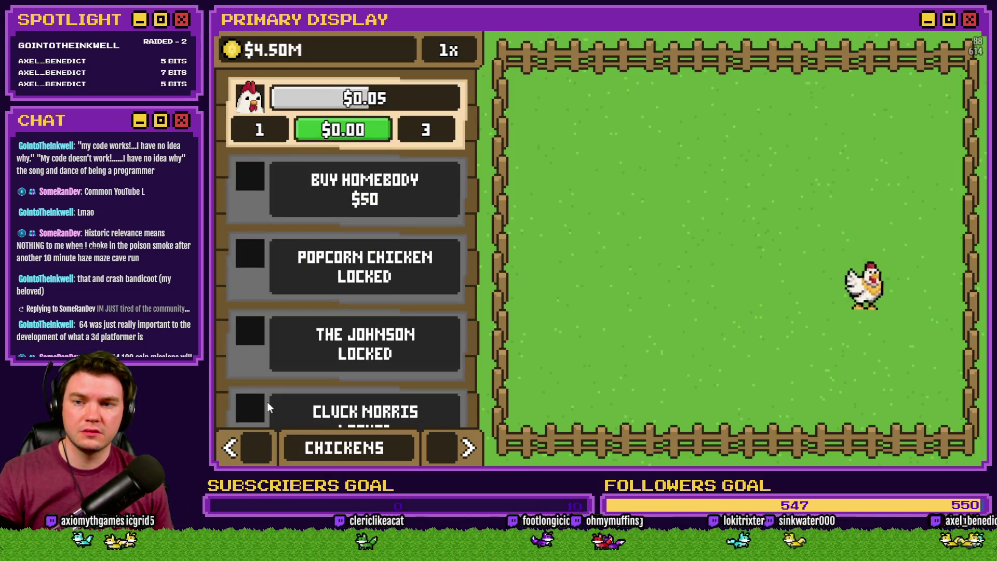
click(457, 447)
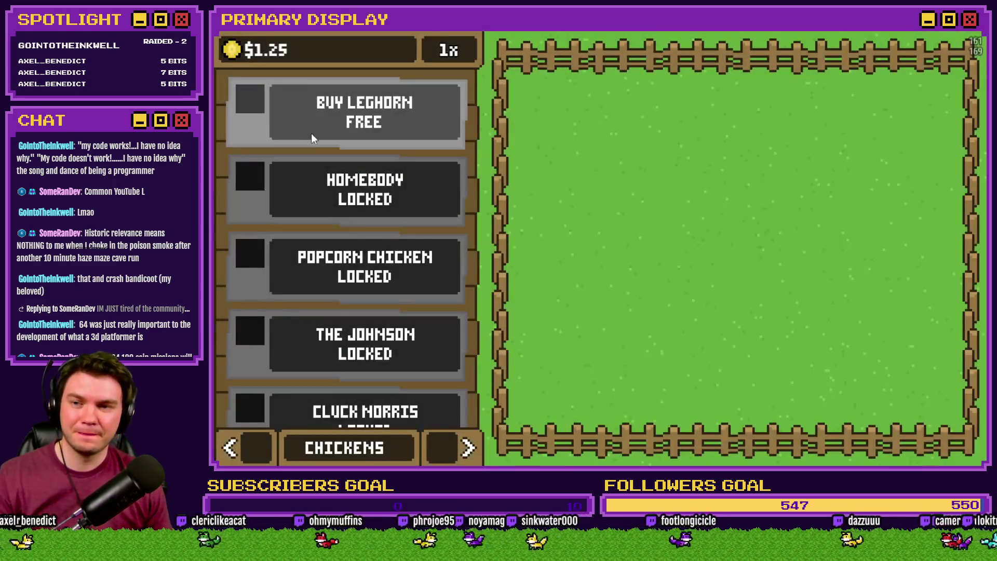
Buy the free Leghorn and select its Gold Chain outfit.
click(288, 118)
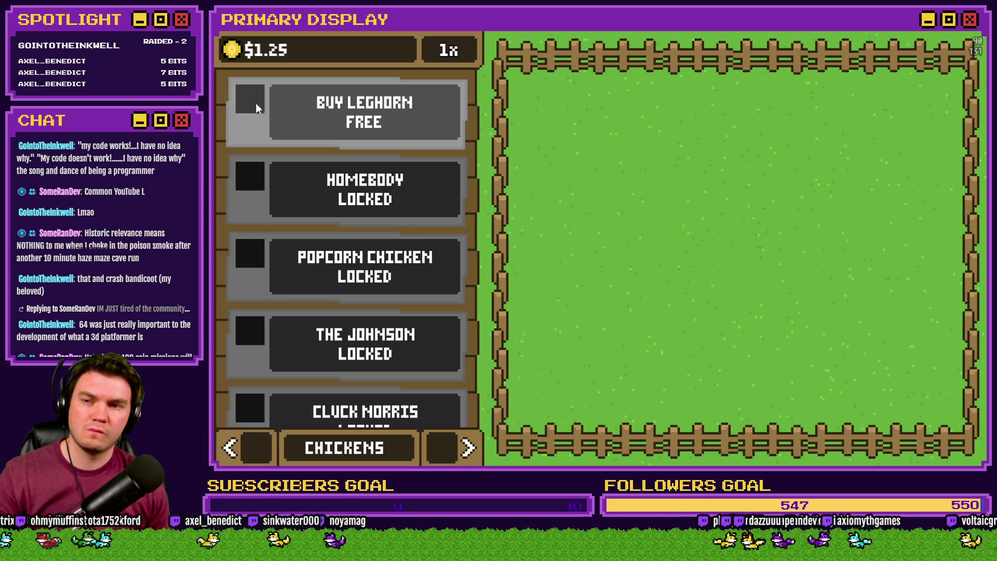
click(452, 448)
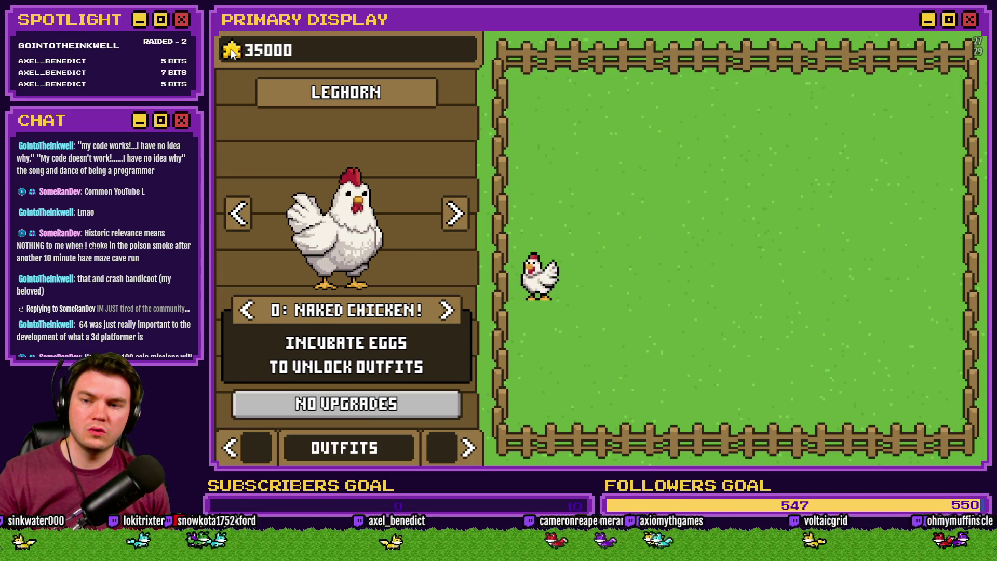
click(446, 311)
click(447, 311)
click(446, 311)
click(447, 310)
click(259, 447)
click(259, 447)
click(440, 452)
click(441, 452)
Buy Gold Chain upgrades until it reads 15% cheaper, then close the playtest.
click(403, 409)
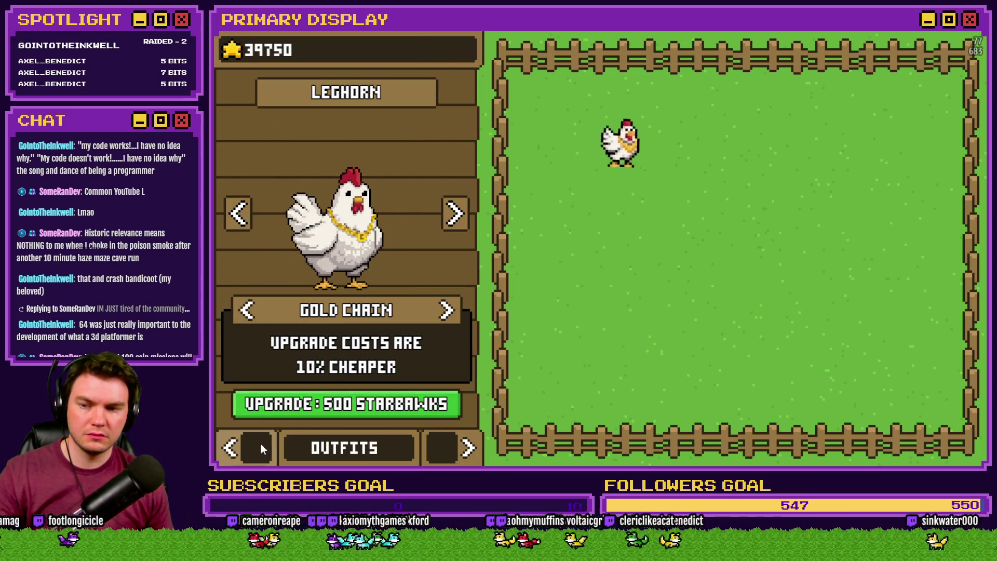
click(261, 444)
click(260, 443)
click(446, 446)
click(447, 447)
click(291, 411)
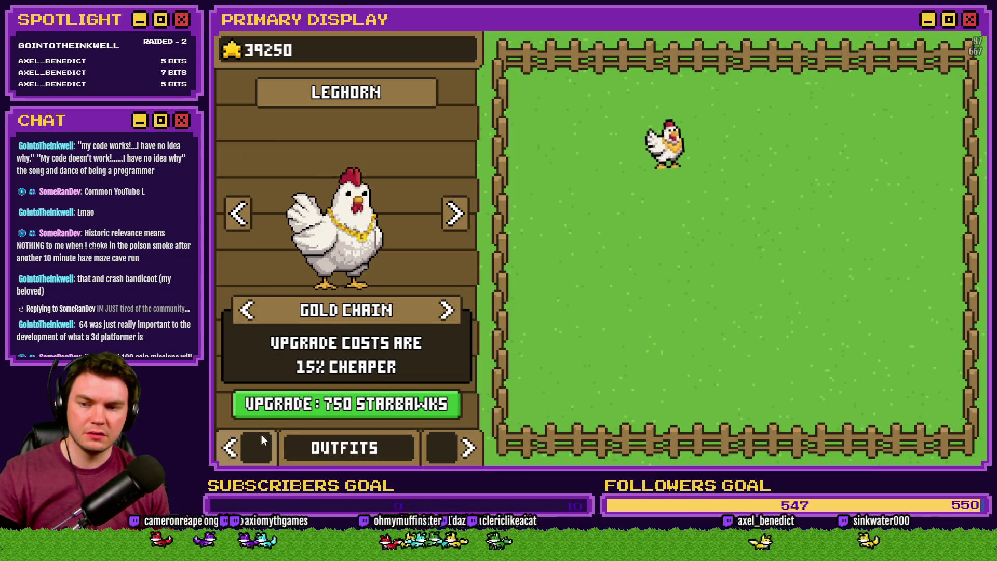
click(241, 441)
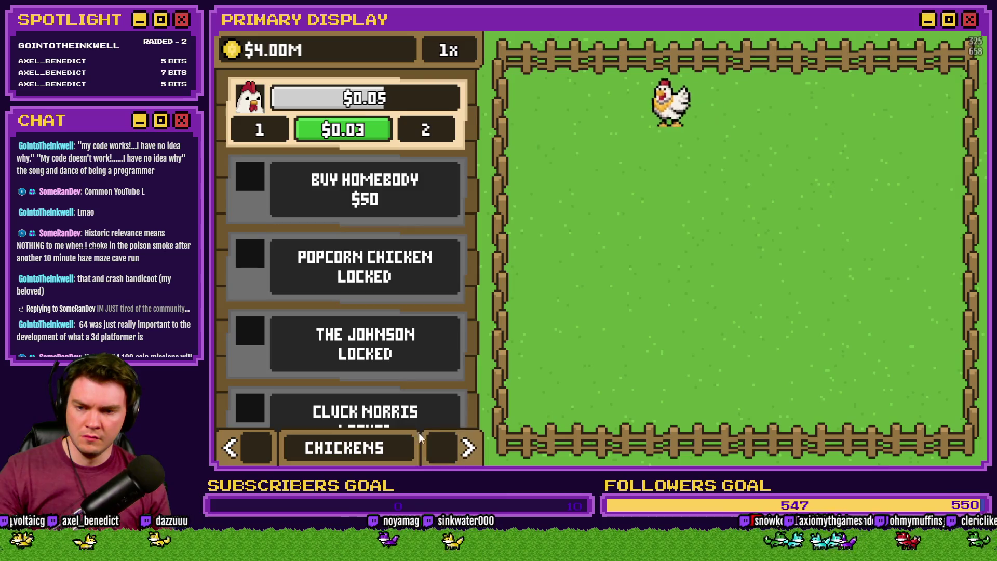
click(451, 448)
click(451, 448)
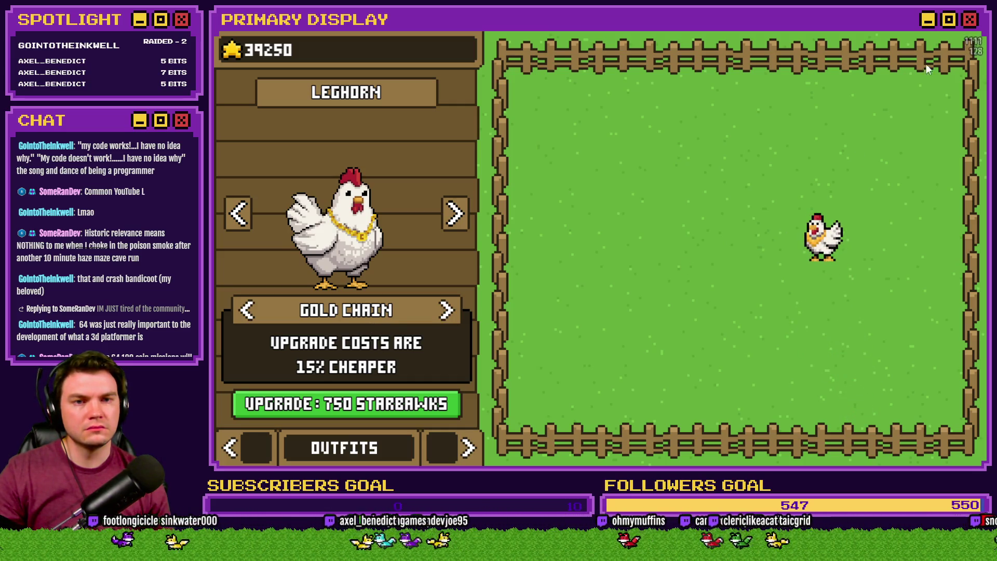
key(alt+F4)
Return to the HUD Editor and open the Chicken 1 Upgrade Cost component's code editor.
key(alt+Tab)
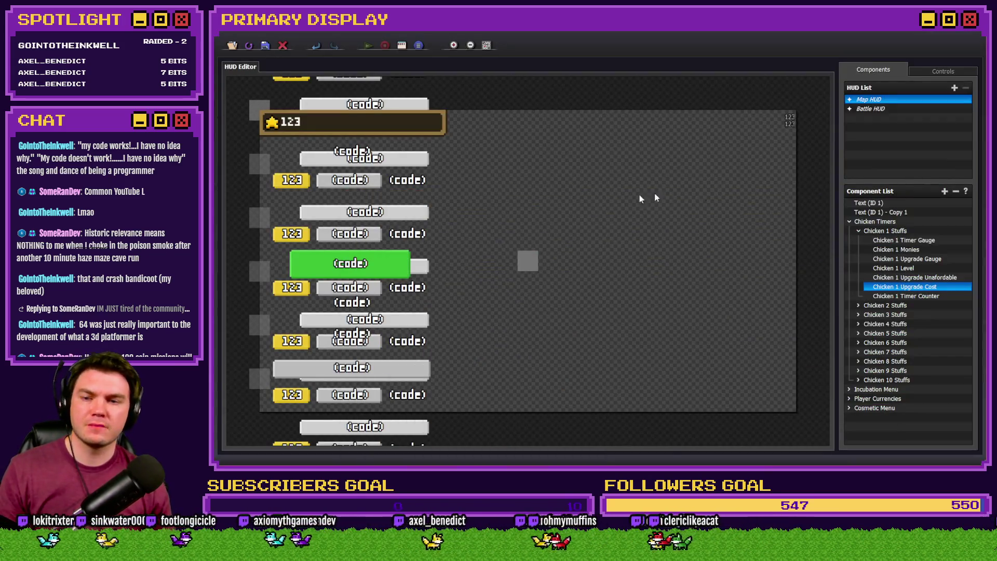
double_click(910, 287)
click(543, 268)
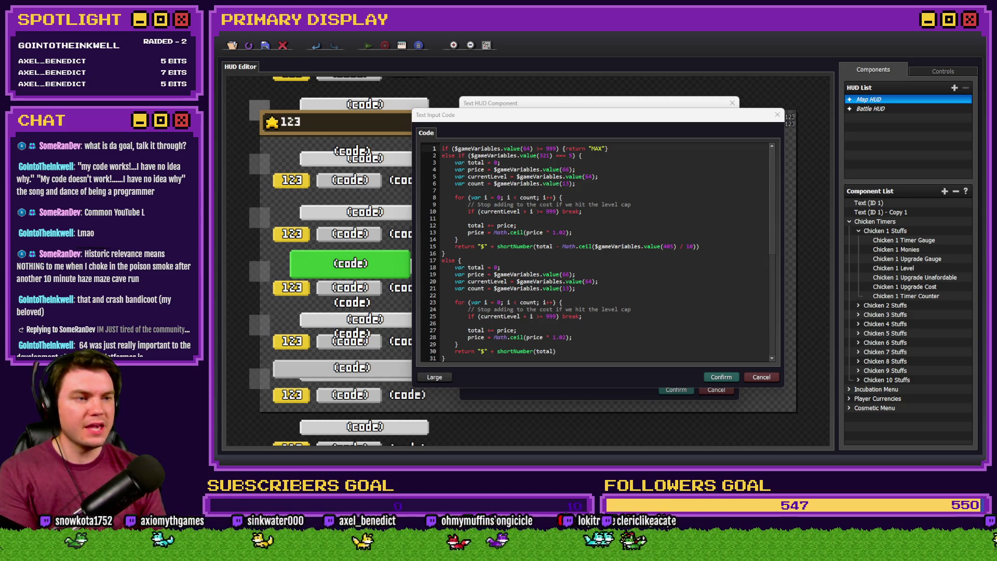
Change line 15 to subtract (total * Math.ceil(...)) of variable 405 over 100.
click(694, 149)
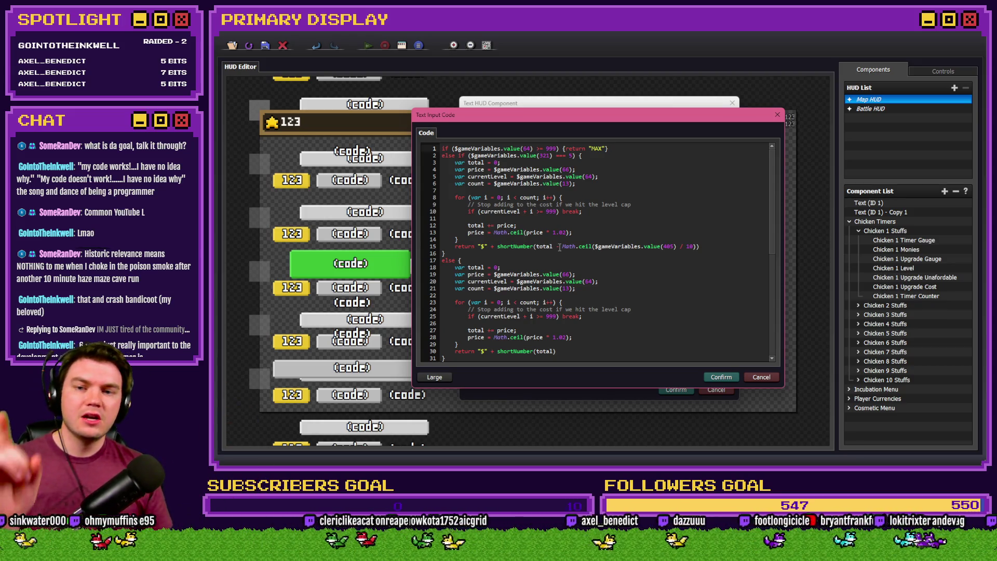
click(559, 247)
text(()
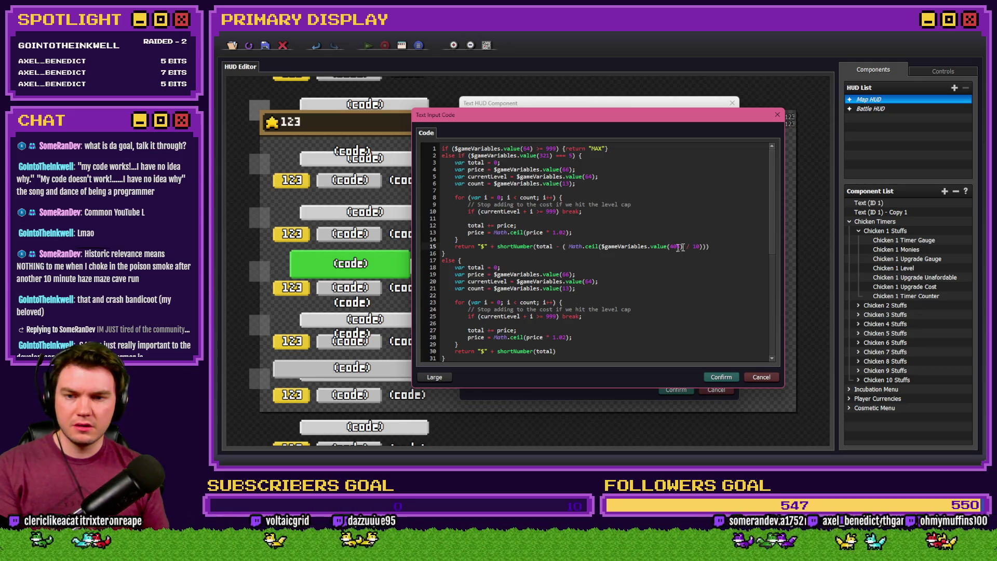
key(Left)
text(totla)
key(BackSpace)
key(BackSpace)
text(al *)
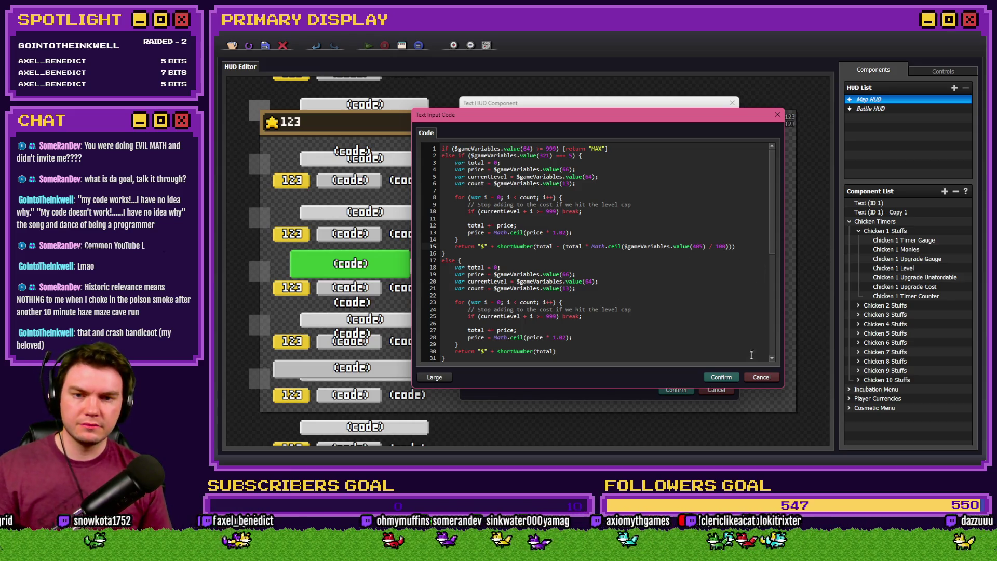
Confirm the edited code and close the text dialogs and HUD Editor.
click(724, 379)
click(644, 288)
click(675, 389)
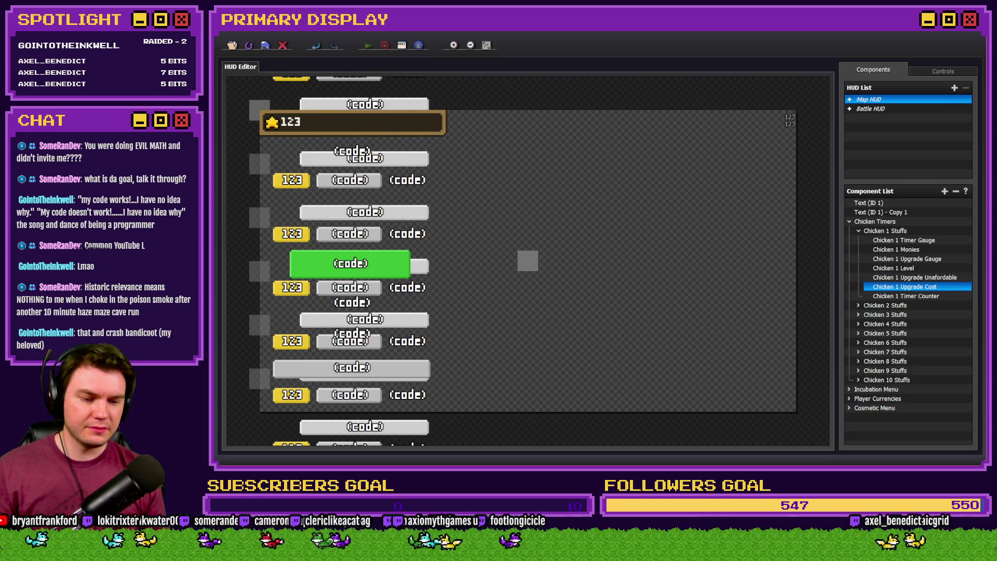
key(Escape)
Playtest, select the Gold Chain outfit, and add test stars.
click(785, 52)
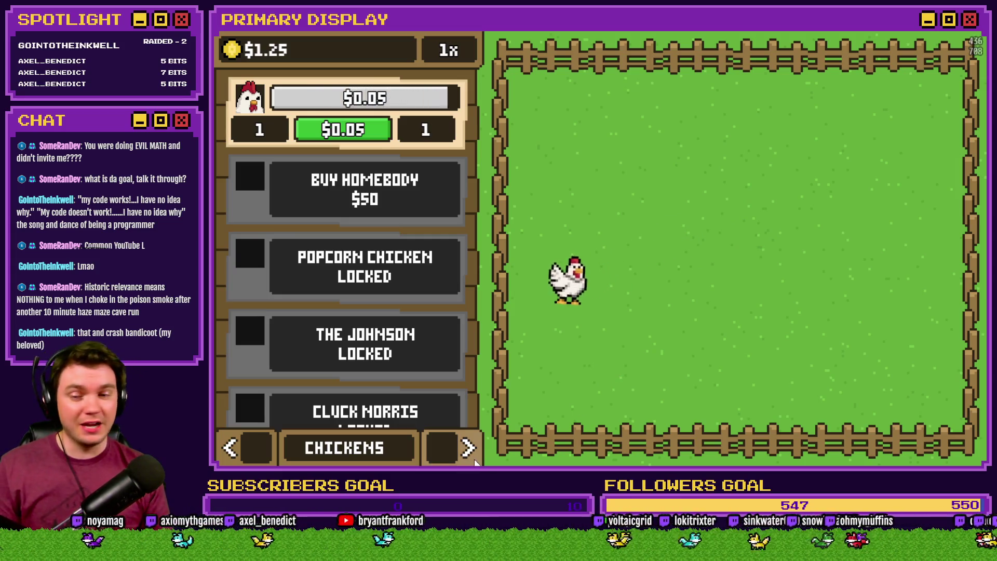
click(467, 450)
click(467, 450)
click(447, 310)
click(447, 310)
click(446, 310)
click(447, 310)
click(447, 311)
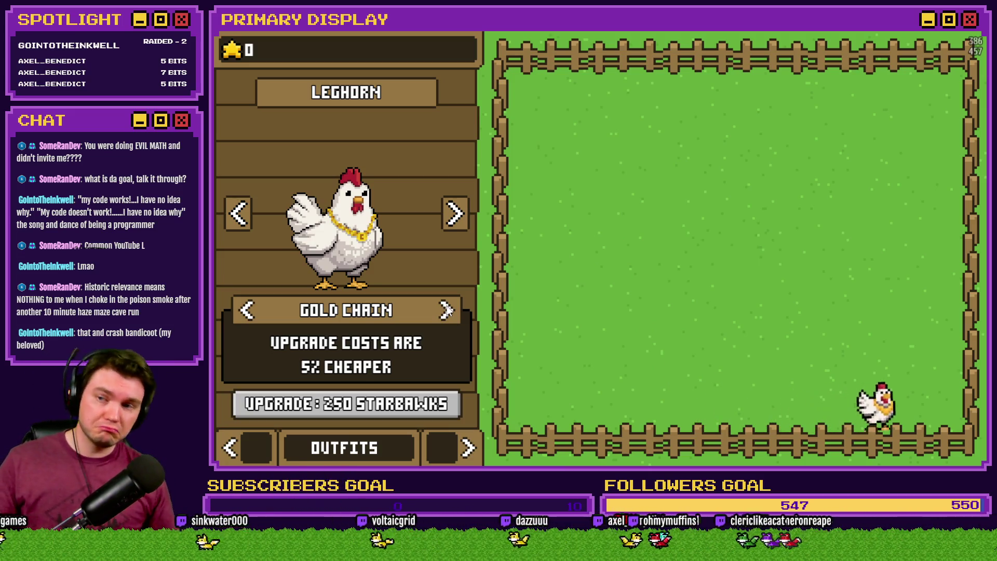
click(233, 50)
click(233, 50)
click(233, 49)
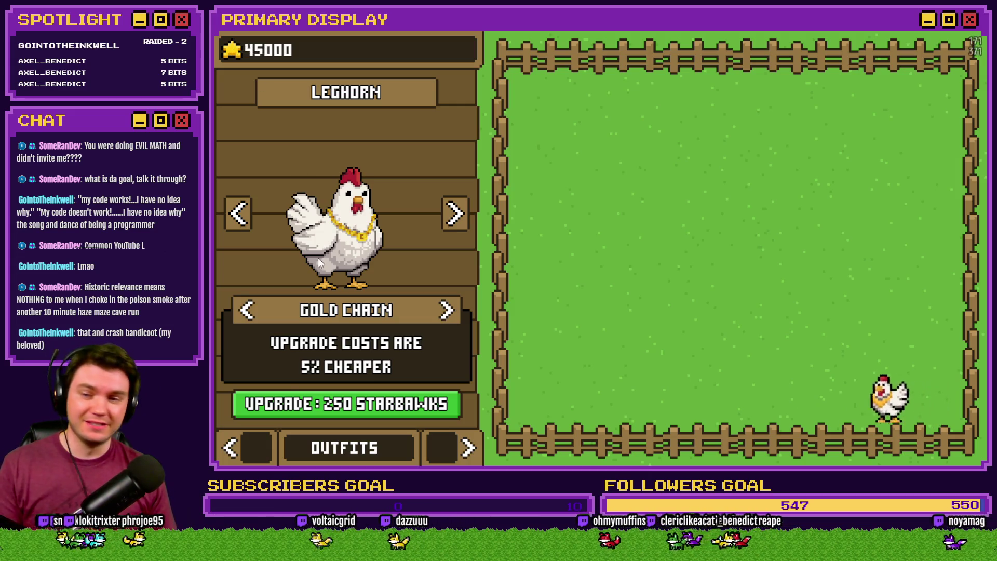
Compare the Chickens shop upgrade with Boots and Gold Chain equipped, then close the playtest.
click(236, 444)
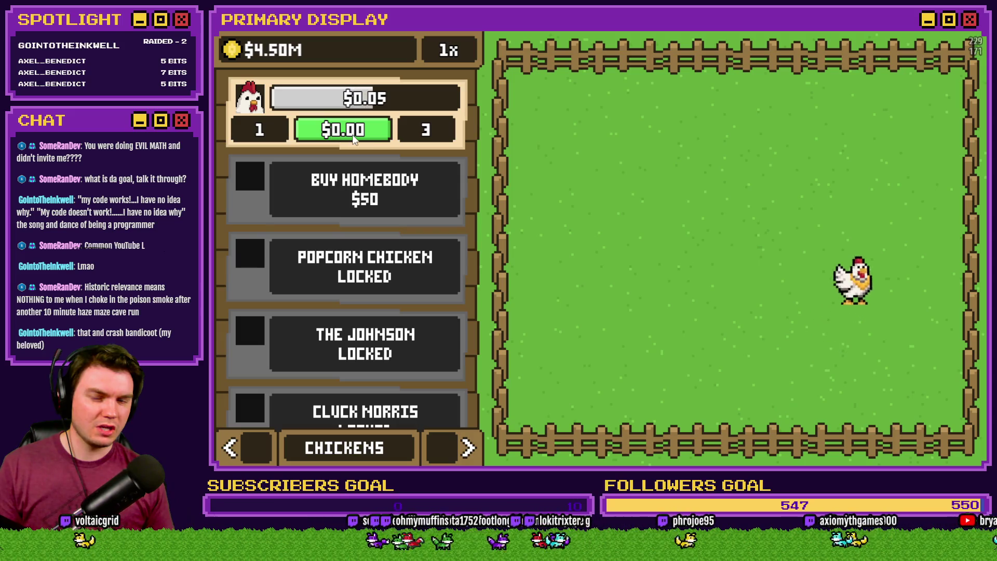
click(439, 451)
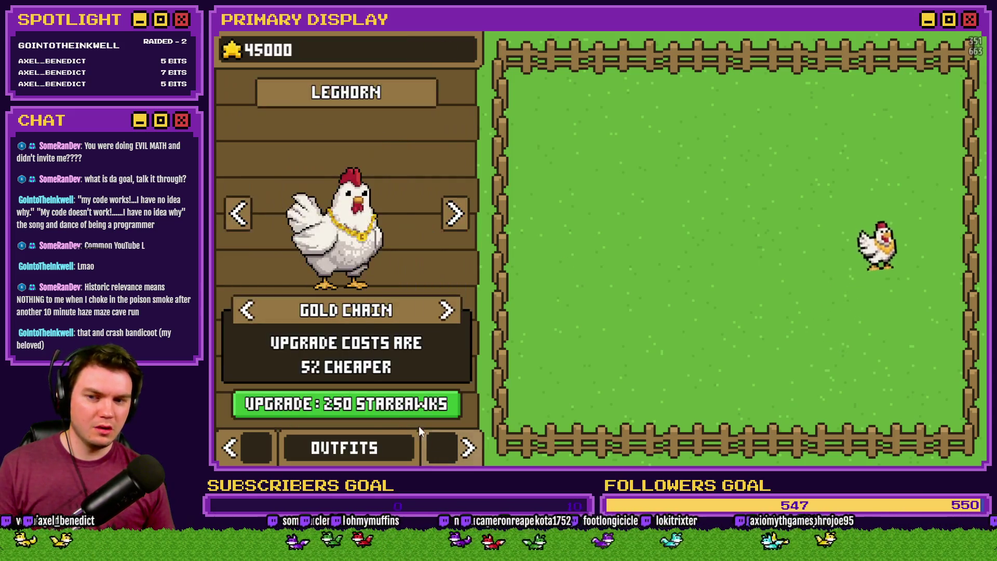
click(247, 310)
click(235, 454)
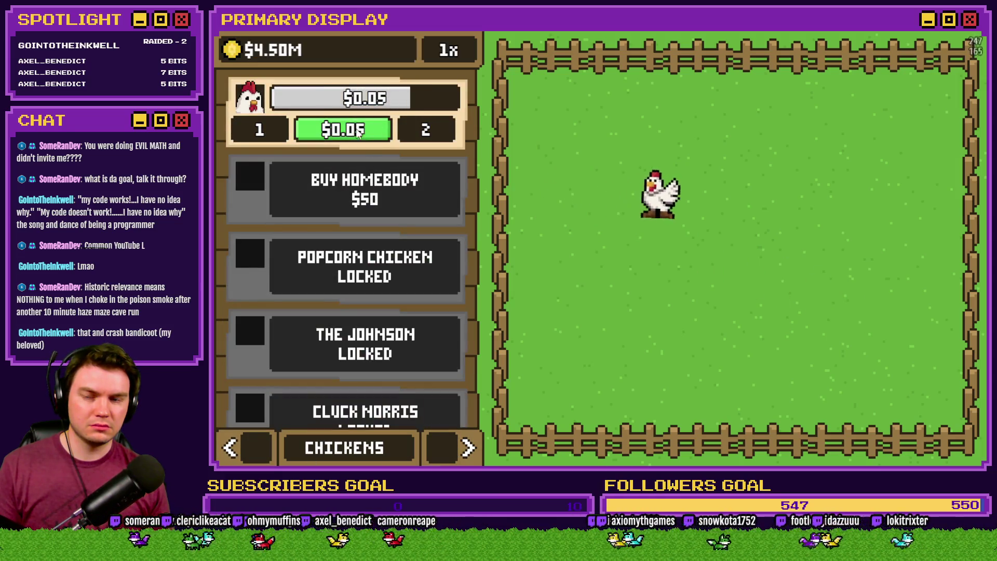
click(460, 446)
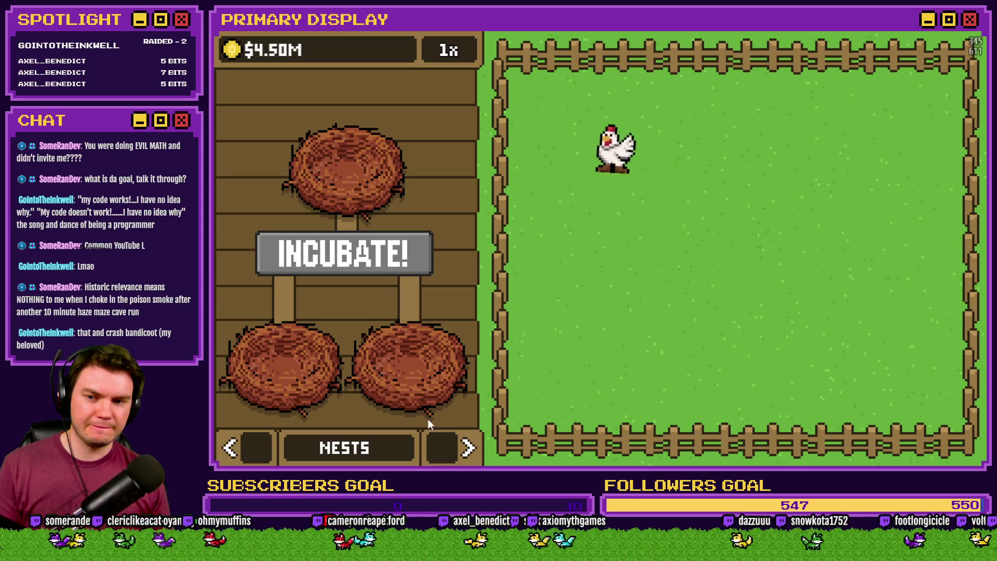
click(451, 448)
click(446, 311)
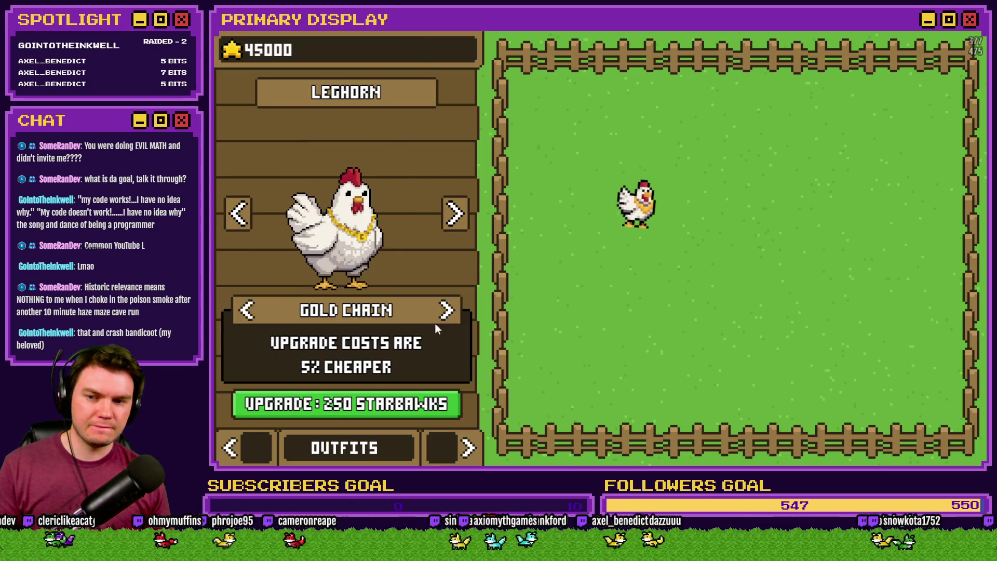
click(239, 448)
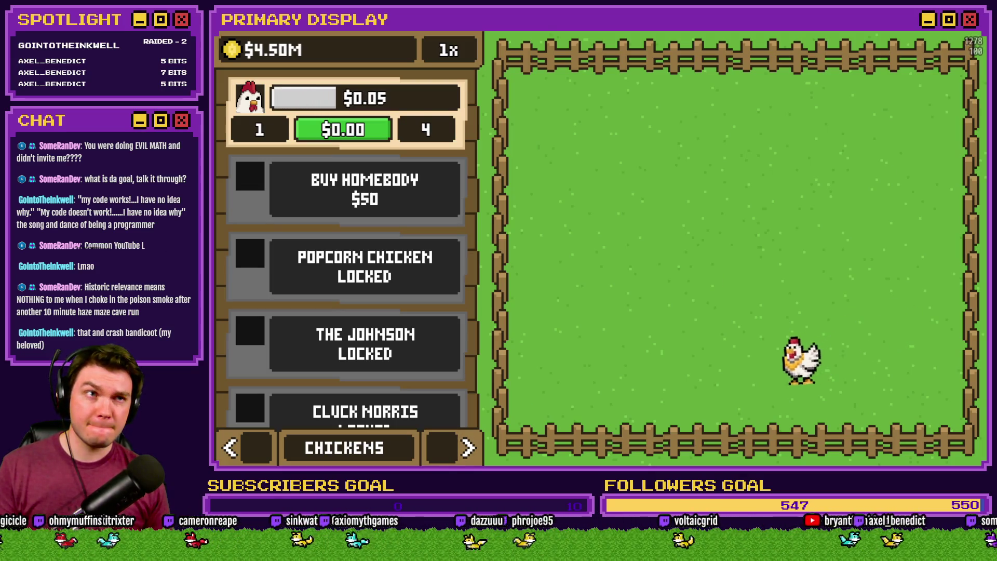
key(alt+F4)
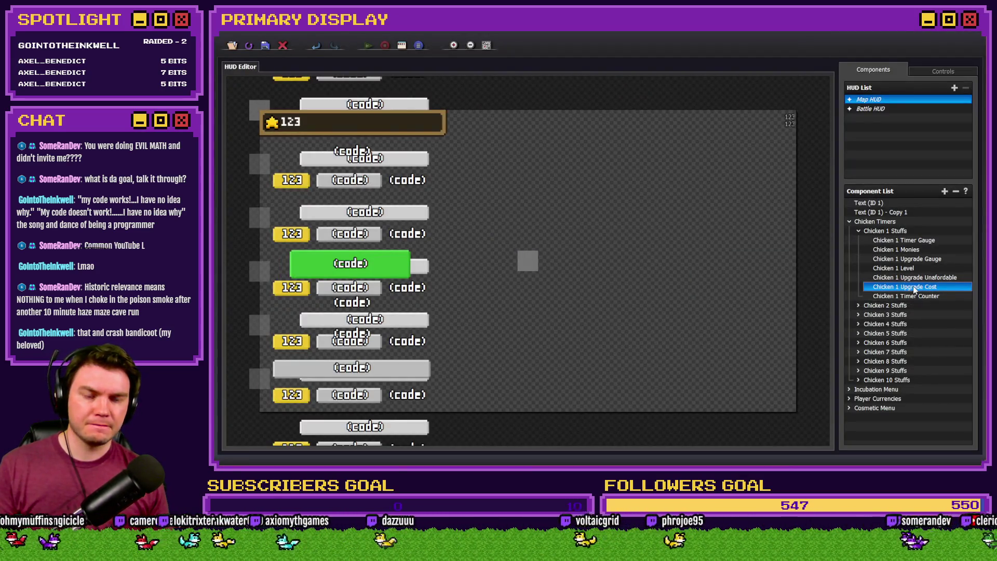
Open the Chicken 1 Upgrade Cost text component's code at line 15's discount expression.
double_click(914, 286)
click(576, 266)
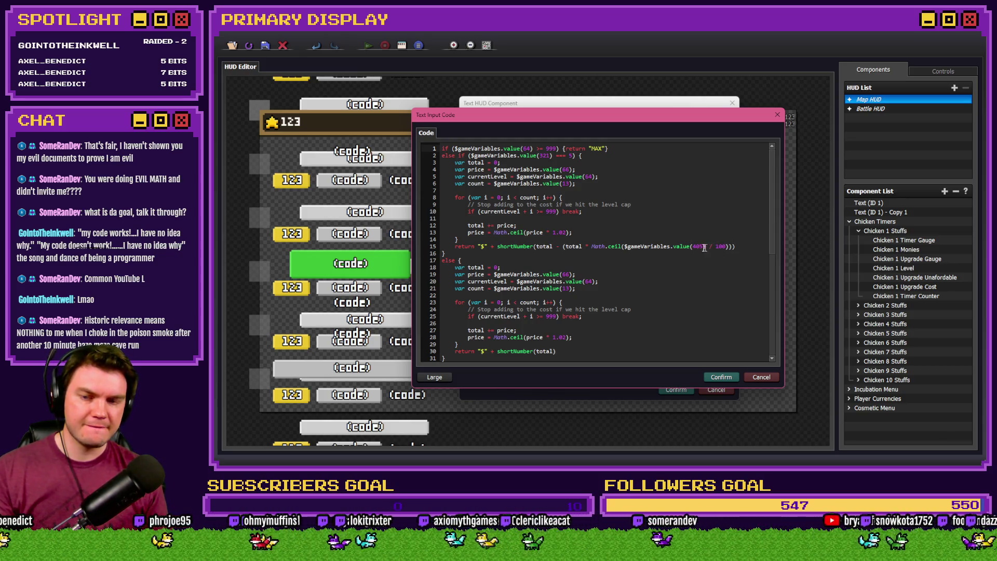
click(590, 247)
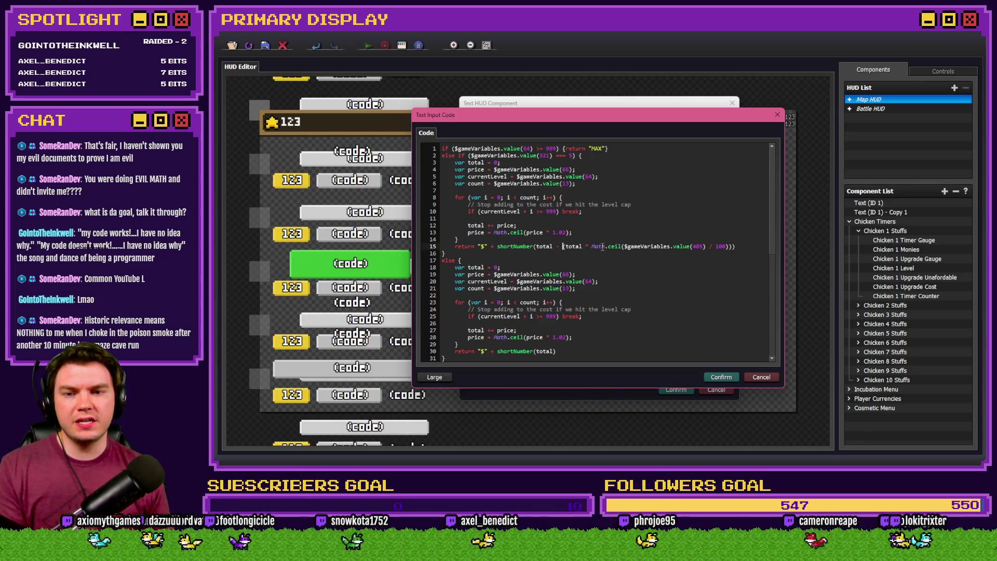
text(()
Keep line 15's Math.ceil discount, confirm the code, save the HUD and start a playtest.
drag(592, 246, 614, 248)
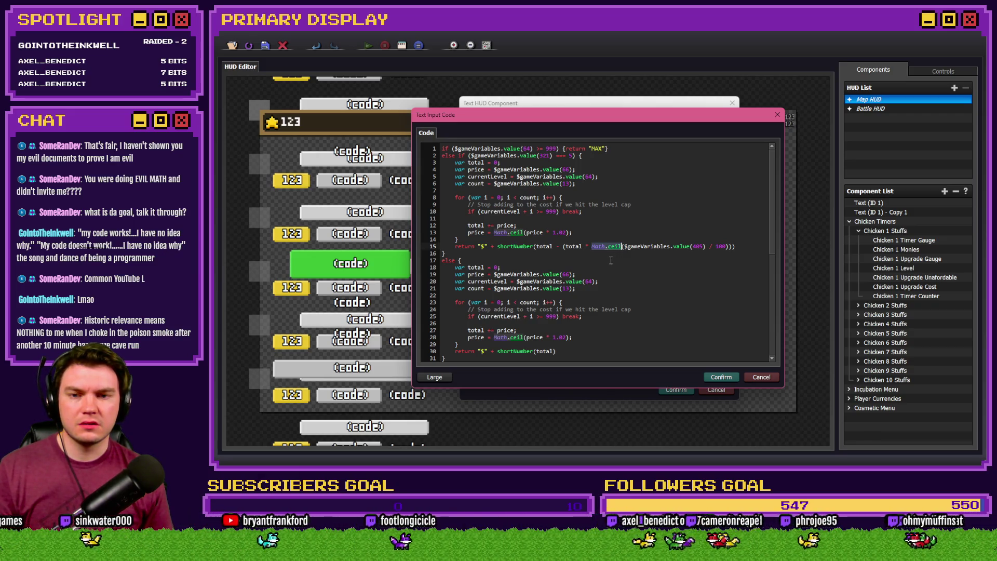
key(BackSpace)
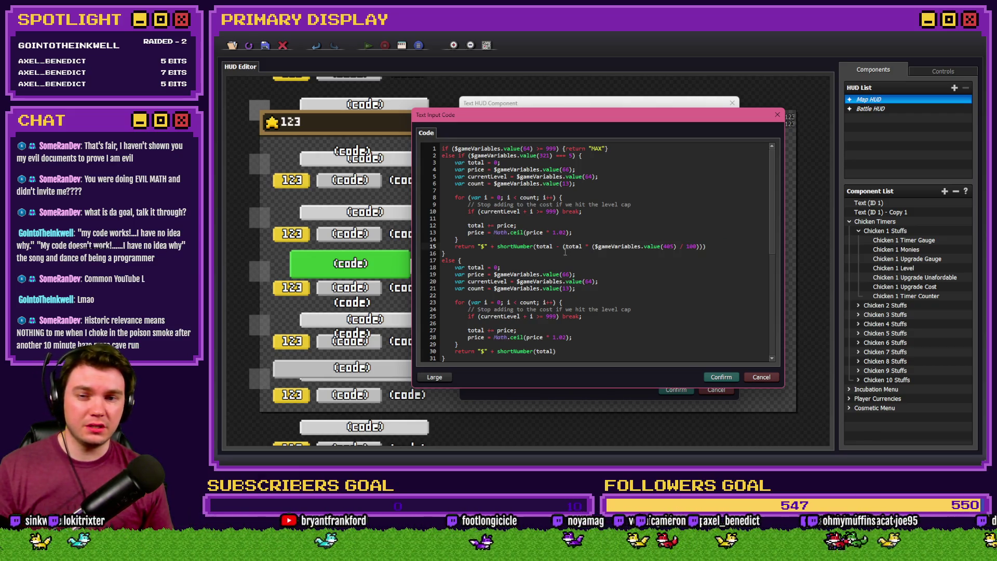
key(ctrl+z)
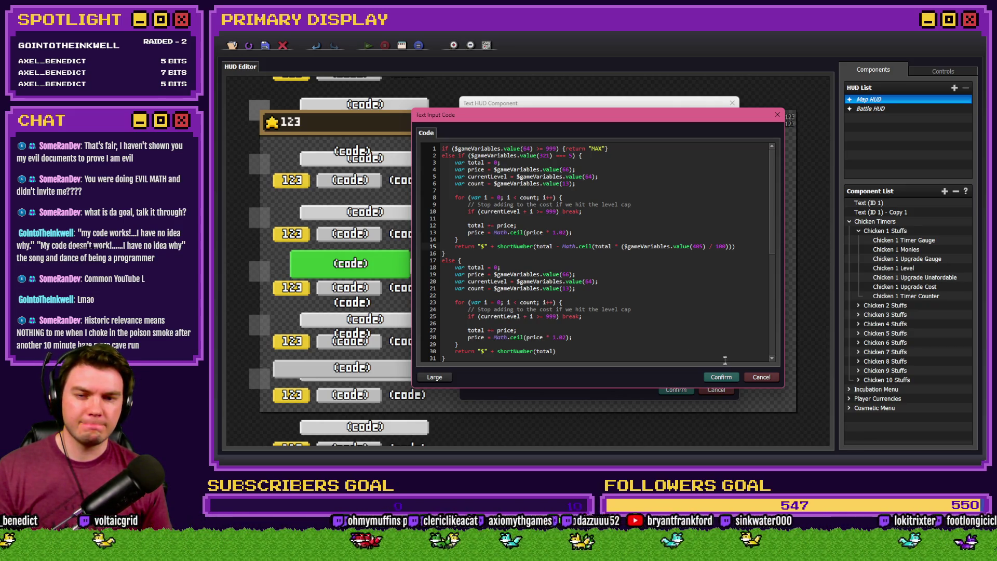
click(721, 380)
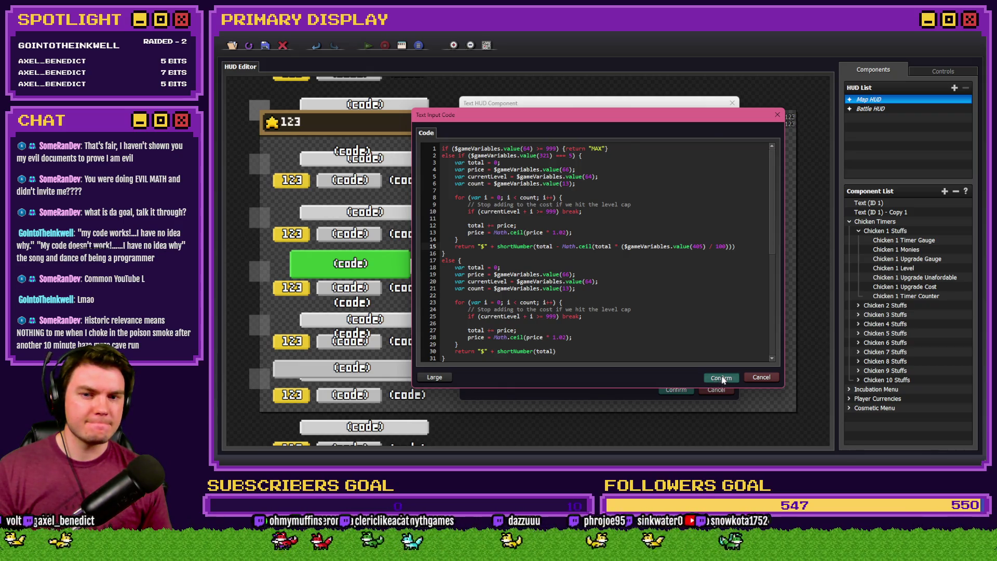
click(676, 389)
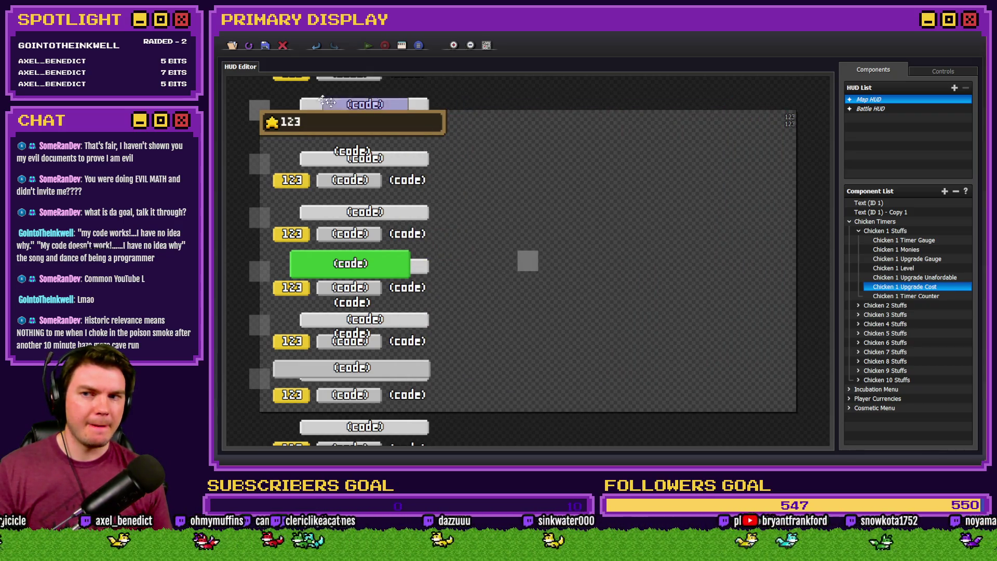
key(alt+Tab)
click(784, 52)
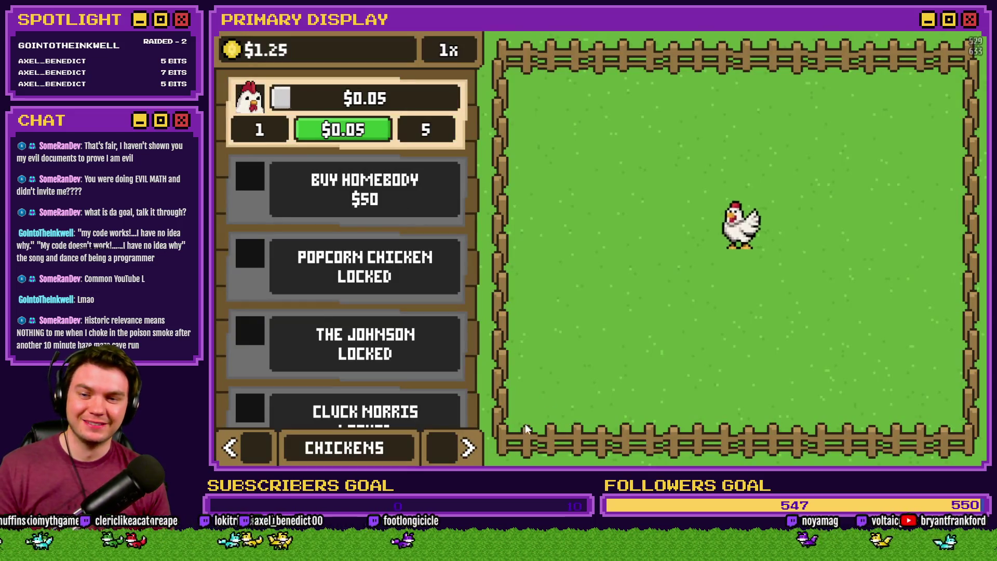
Check that the Gold Chain outfit reads 'Upgrade costs are 5% cheaper', add stars, then close the game.
click(468, 448)
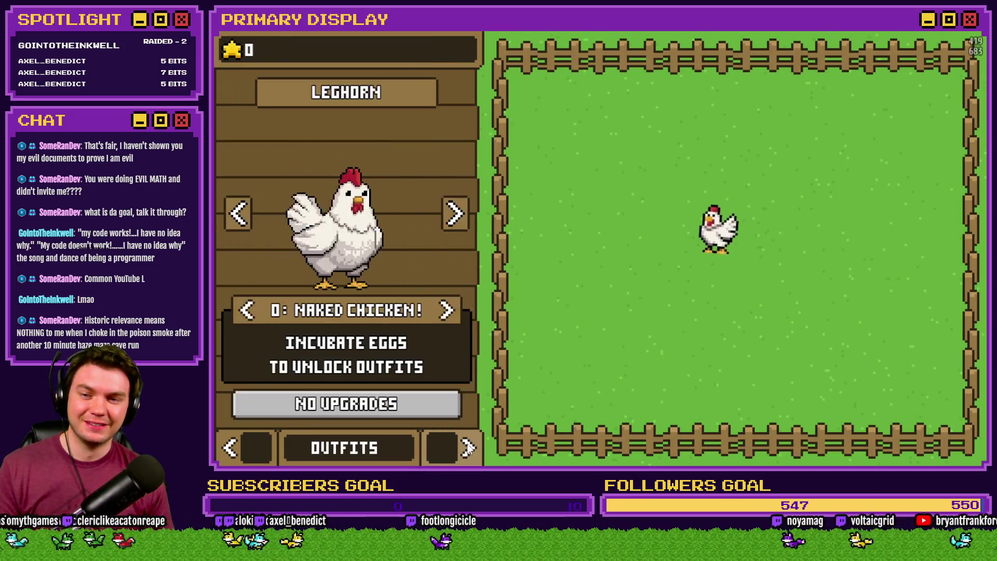
click(448, 310)
click(448, 310)
click(447, 310)
click(448, 310)
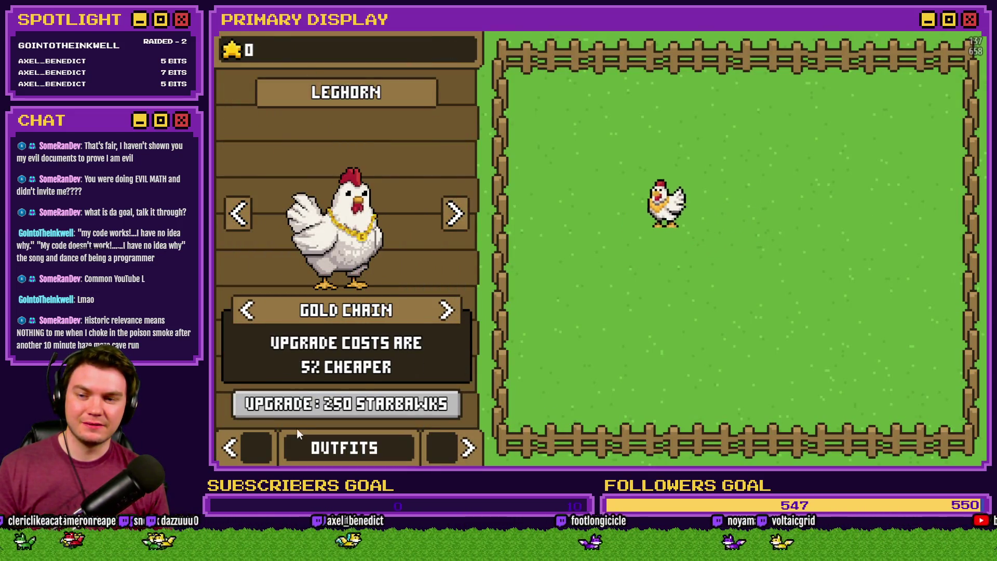
click(252, 445)
click(252, 445)
click(468, 448)
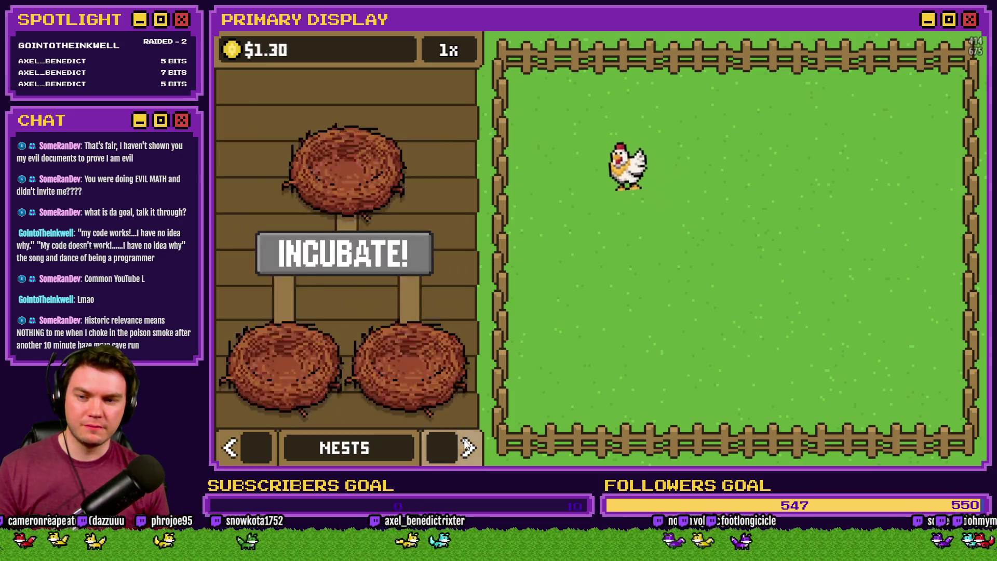
click(468, 447)
click(235, 54)
click(236, 54)
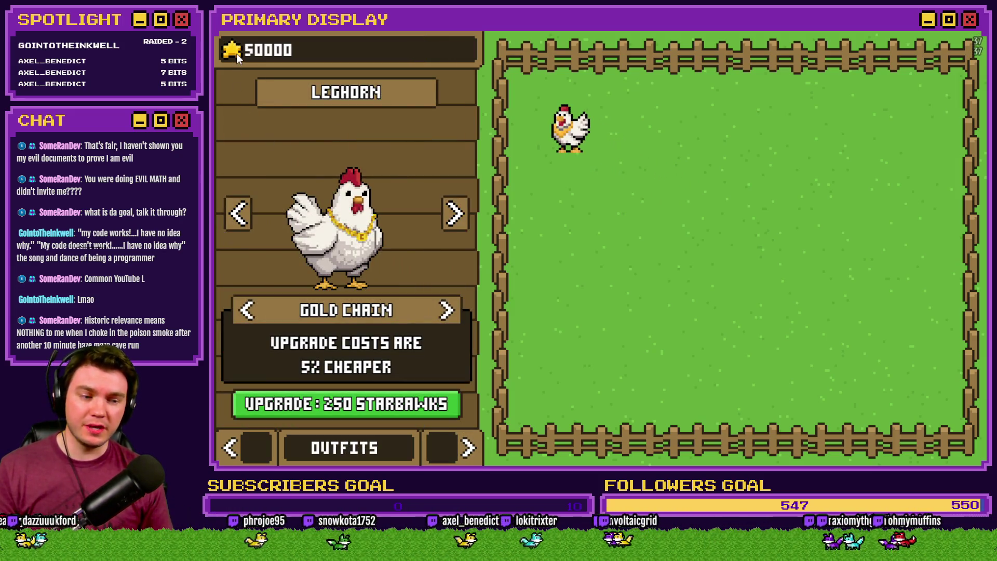
key(alt+F4)
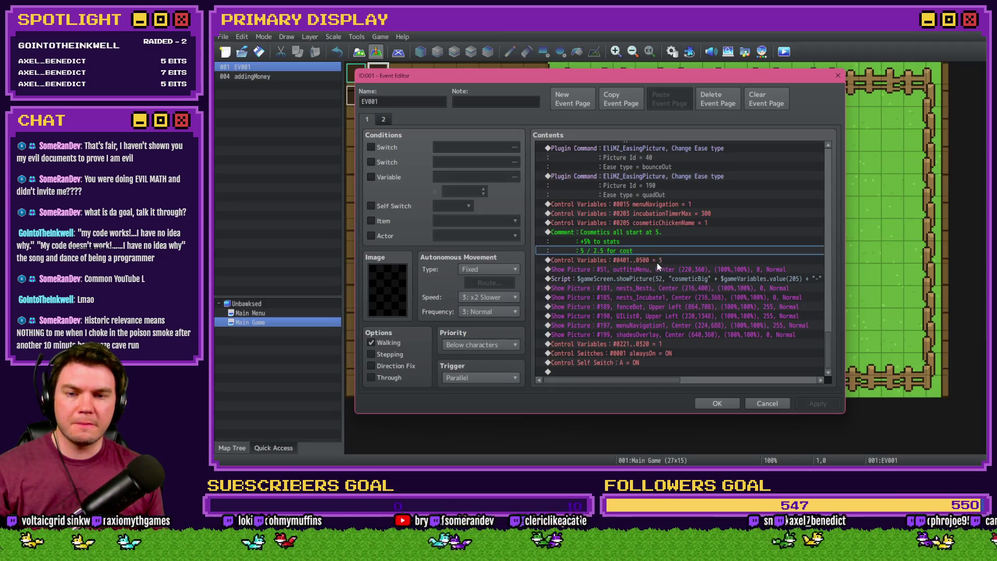
double_click(673, 260)
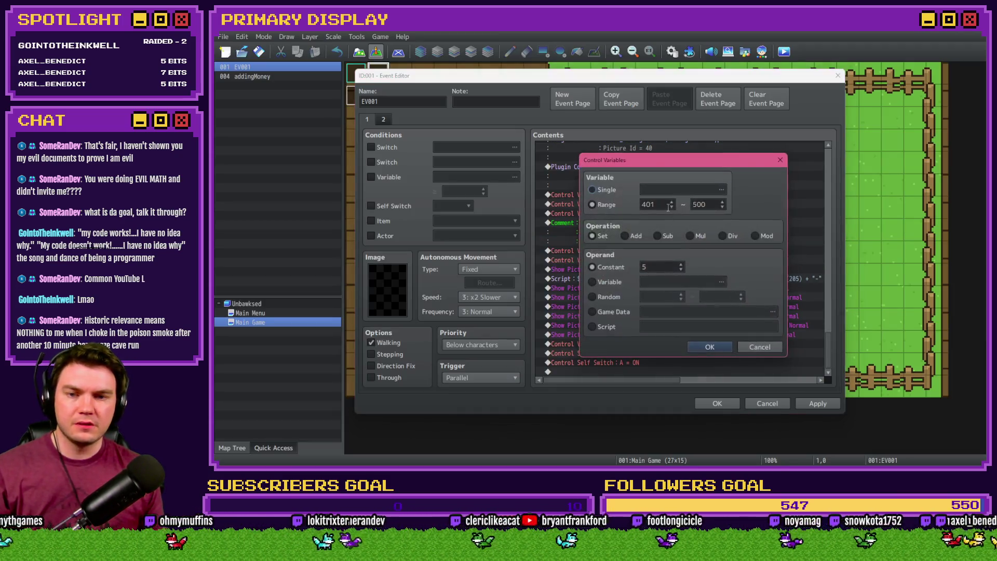
click(658, 195)
click(680, 193)
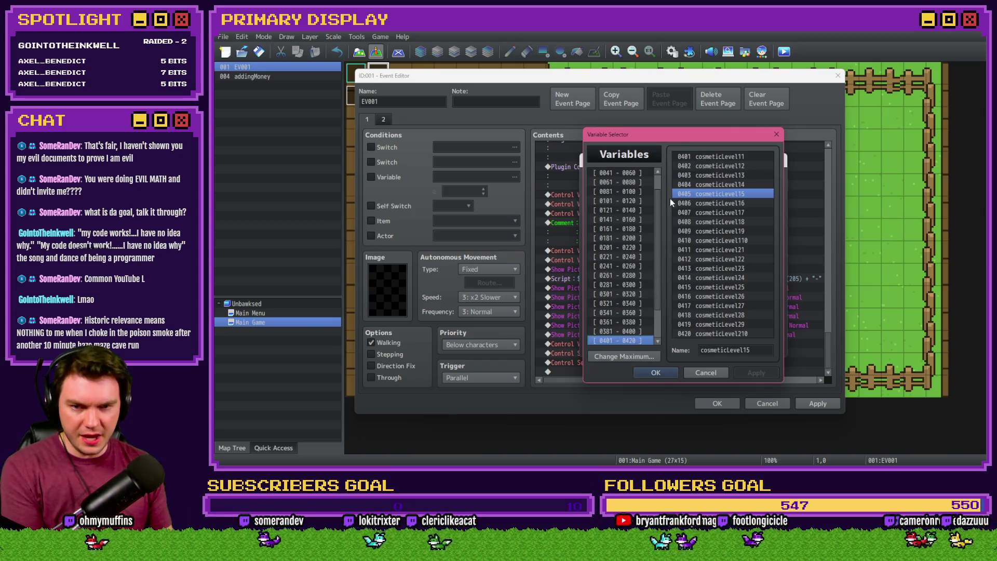
double_click(709, 194)
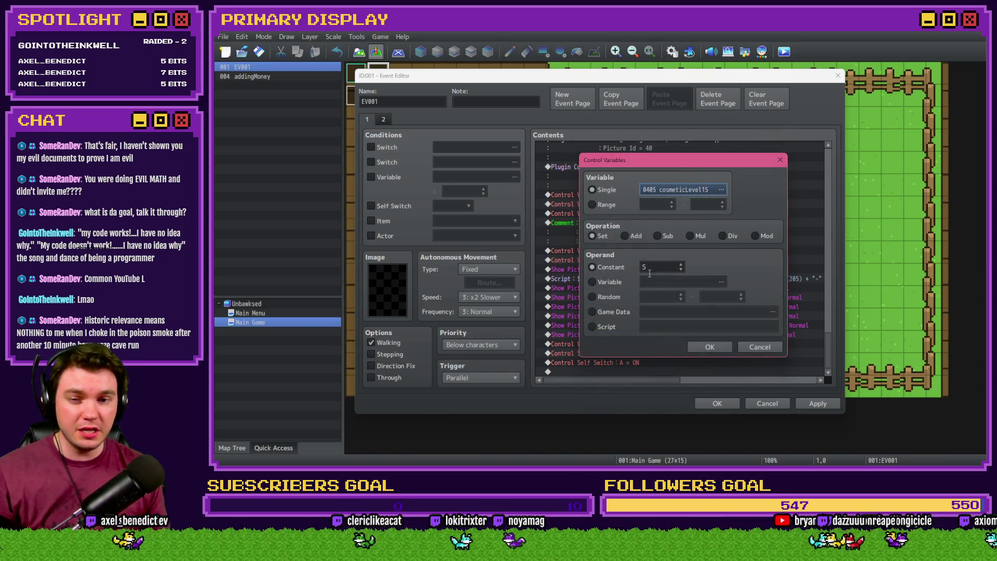
click(698, 345)
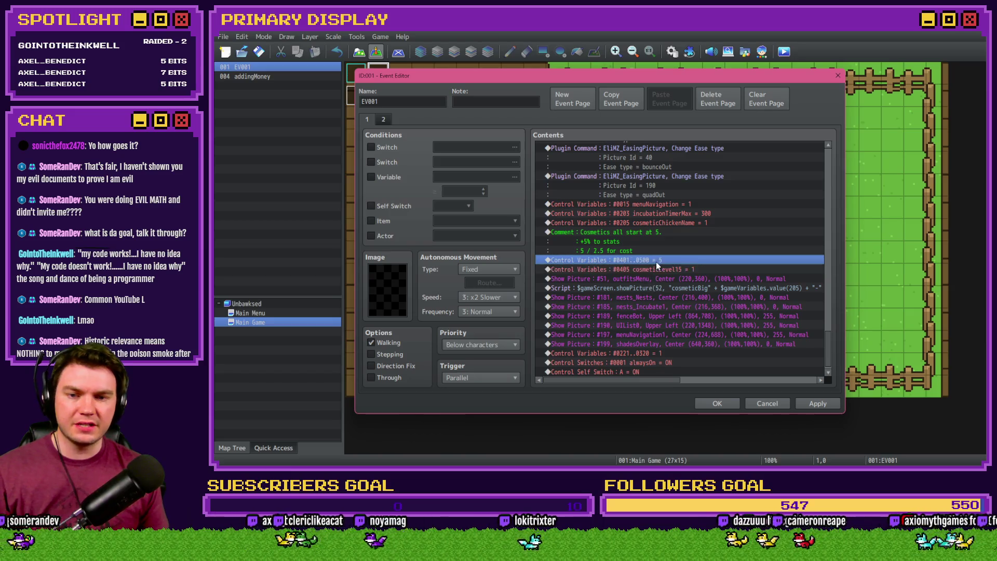
double_click(656, 262)
click(706, 189)
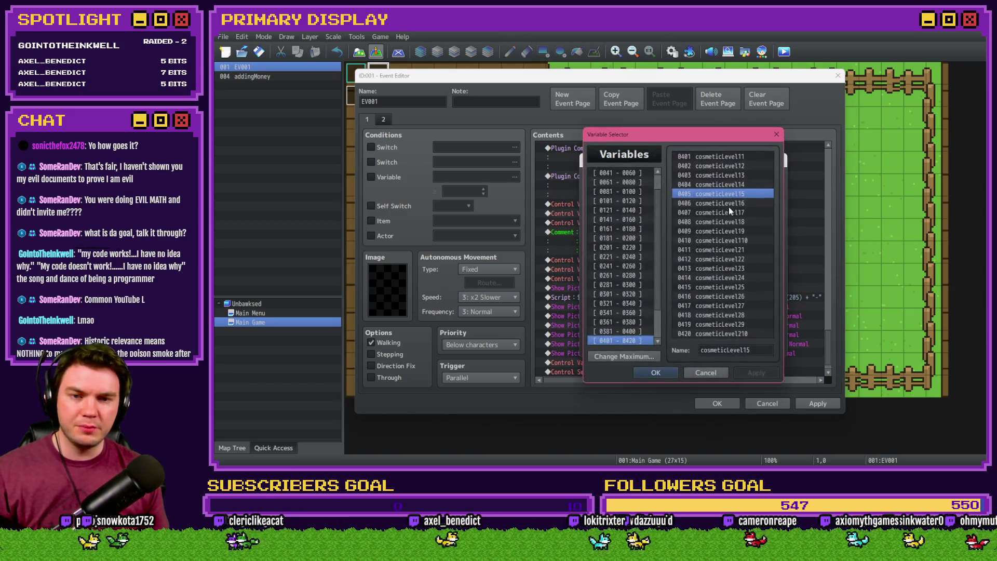
double_click(738, 289)
click(698, 344)
double_click(674, 278)
click(673, 197)
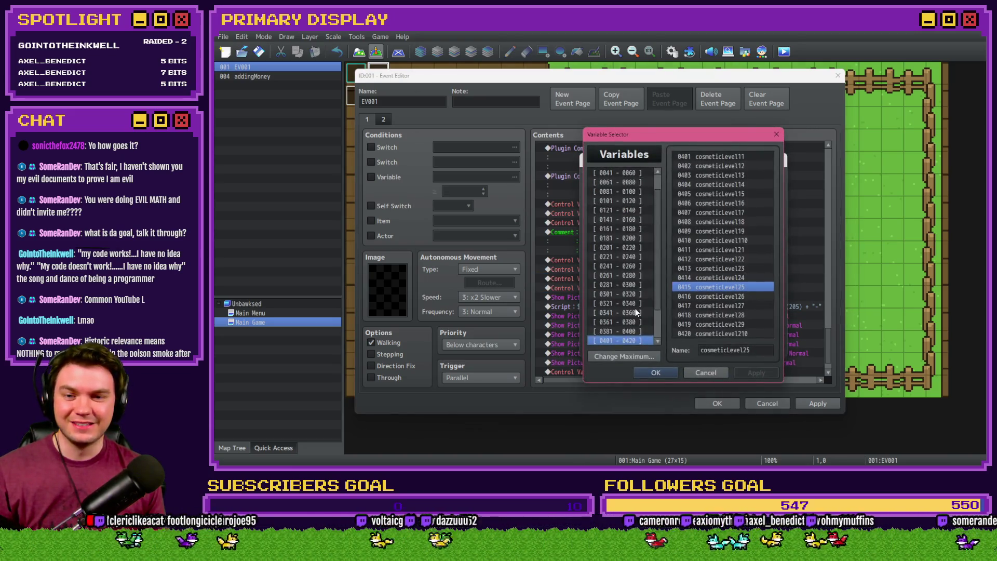
double_click(740, 193)
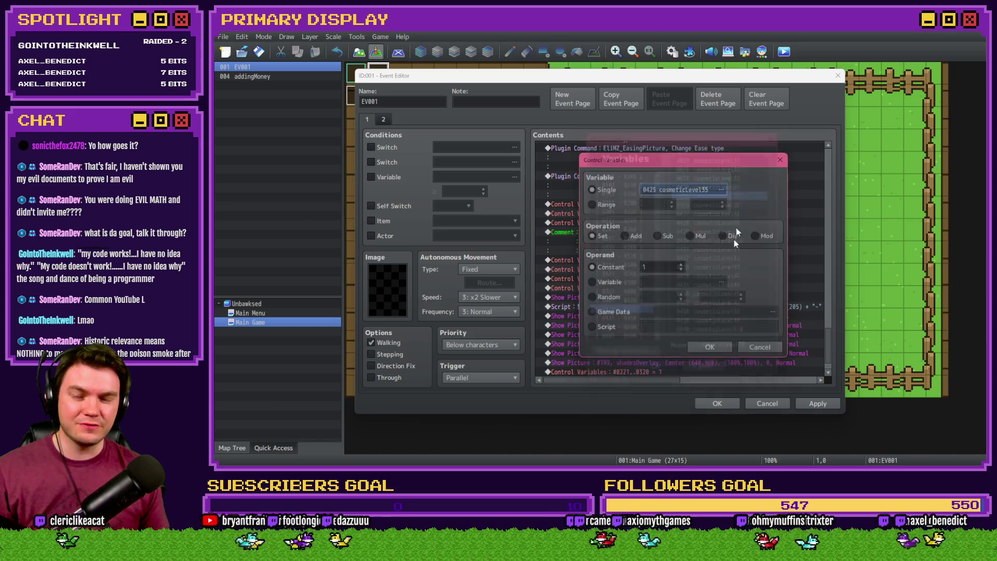
click(710, 347)
double_click(688, 204)
click(714, 189)
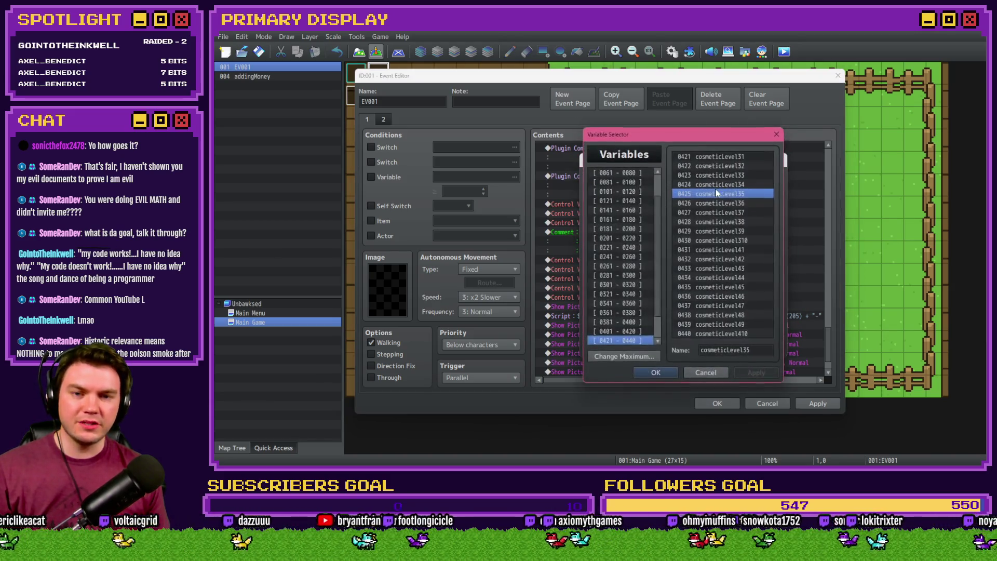
double_click(742, 285)
click(710, 345)
double_click(675, 301)
click(721, 189)
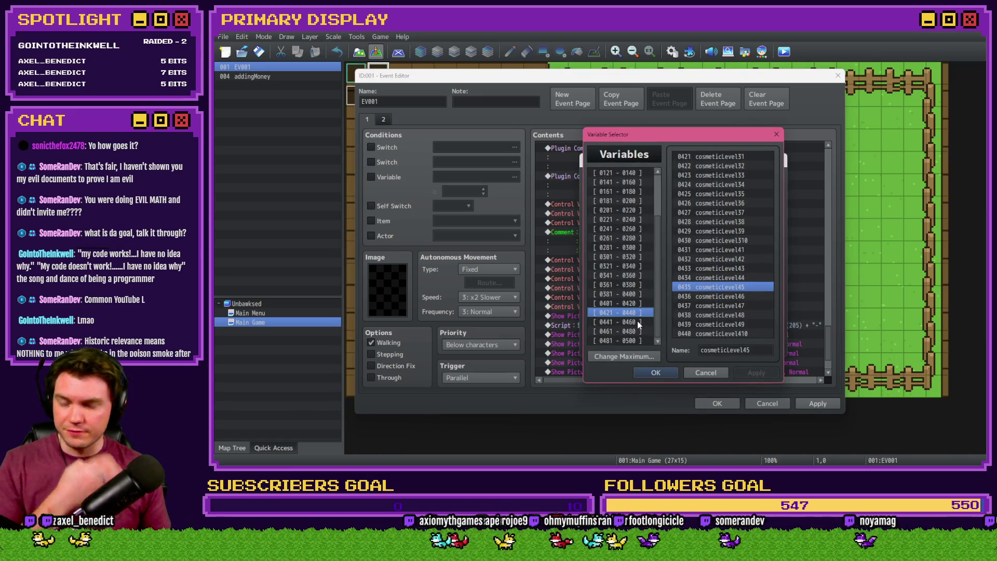
click(635, 322)
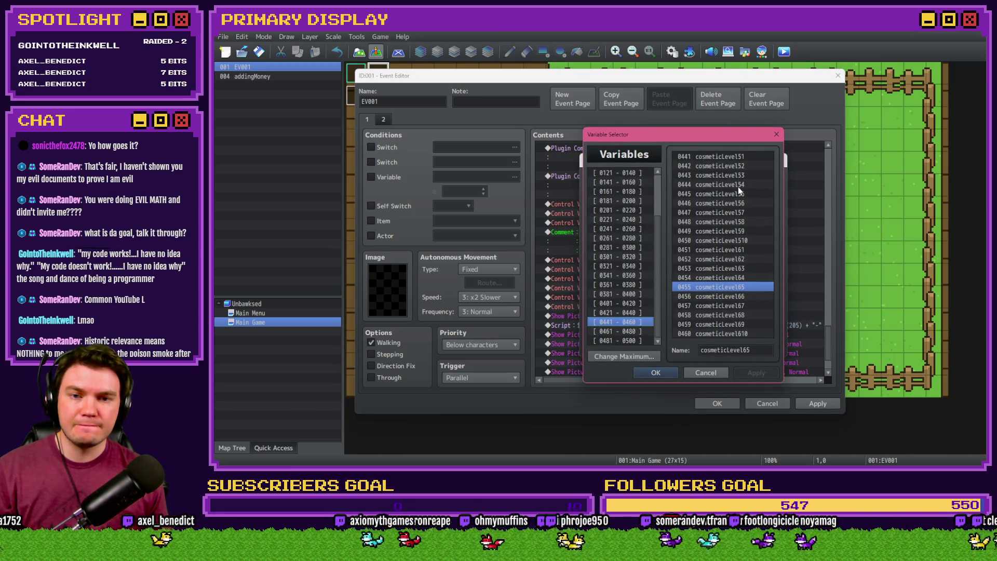
double_click(737, 195)
click(715, 345)
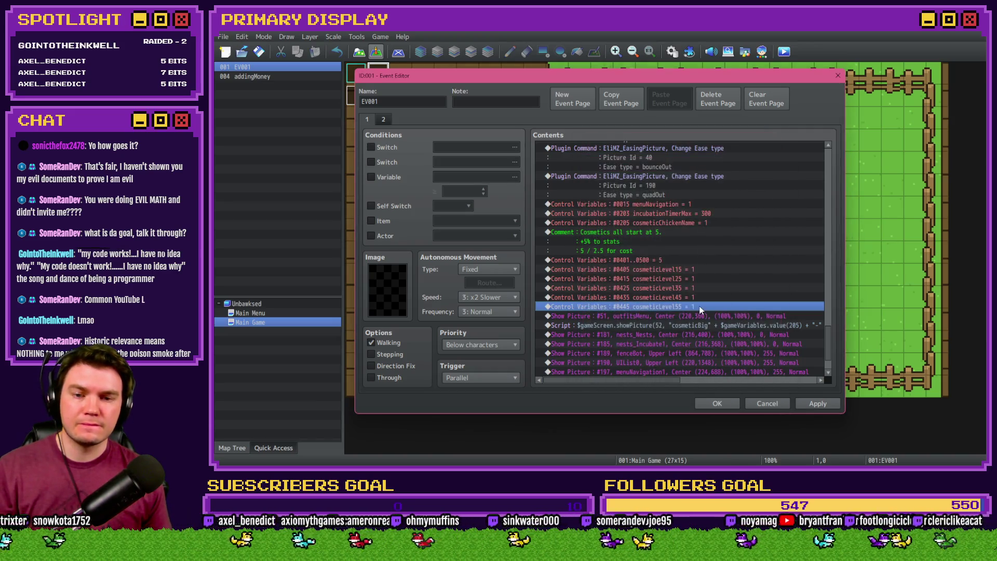
key(ctrl+c)
key(ctrl+v)
double_click(701, 308)
click(691, 185)
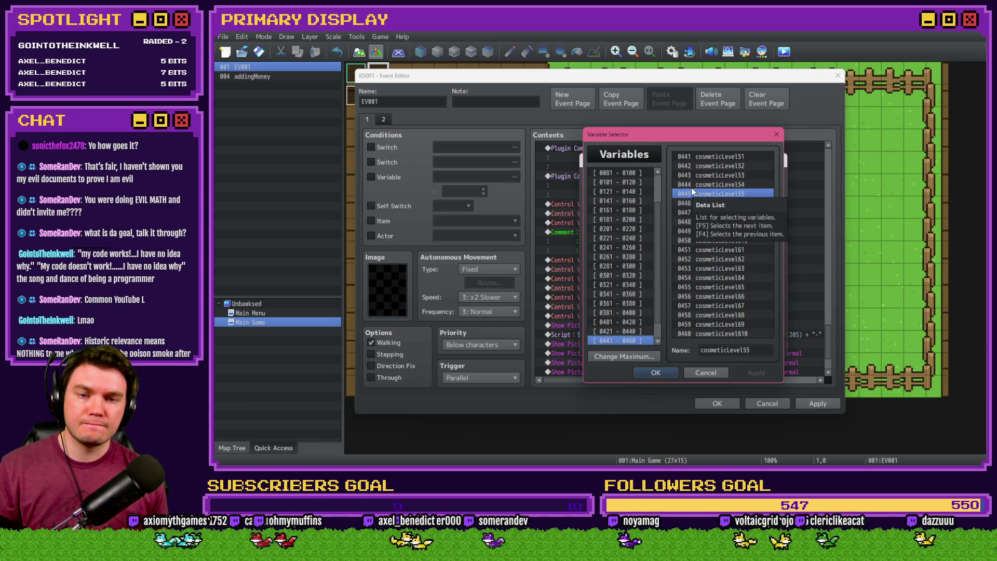
double_click(691, 192)
key(Return)
click(659, 268)
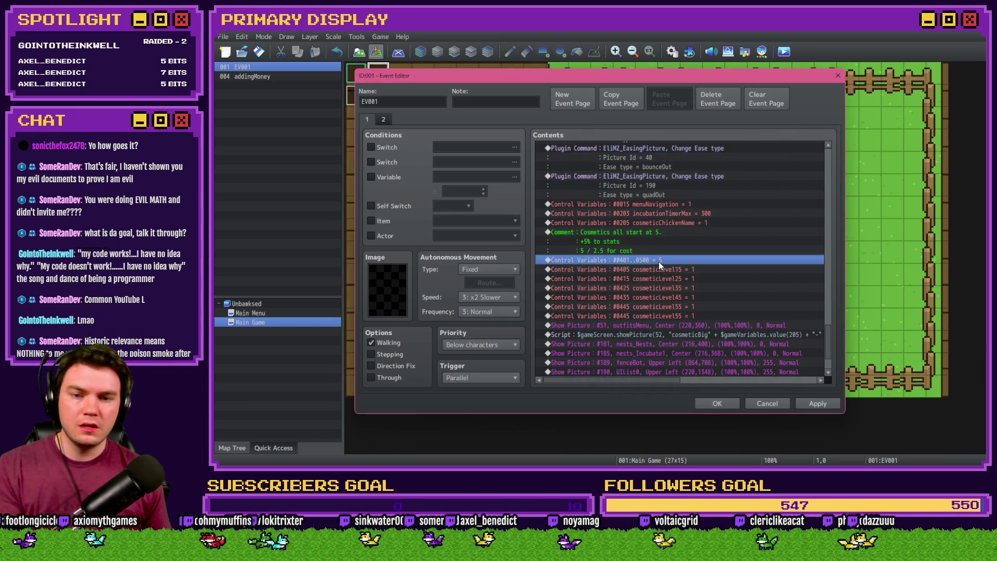
key(Delete)
key(Delete)
key(Delete)
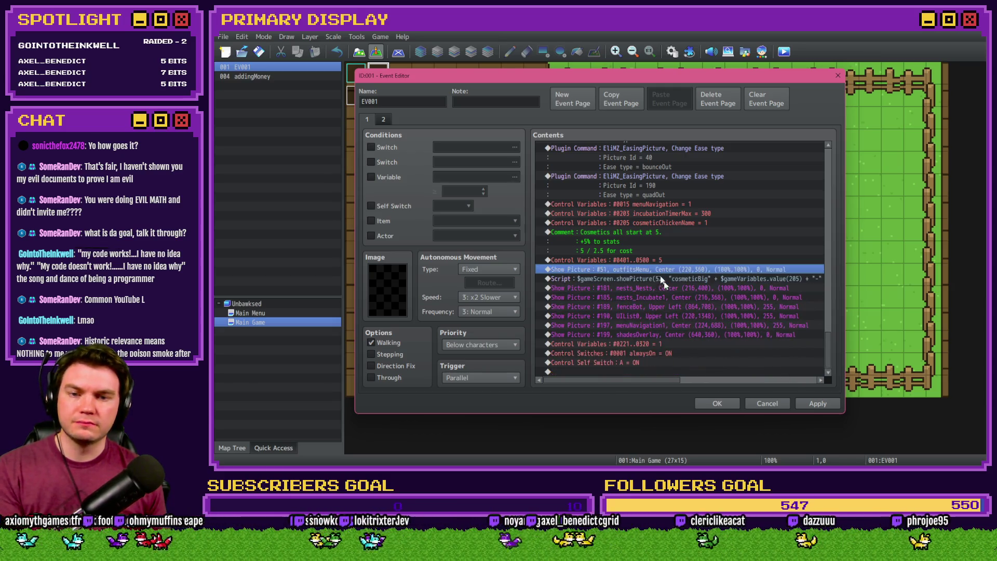
click(718, 403)
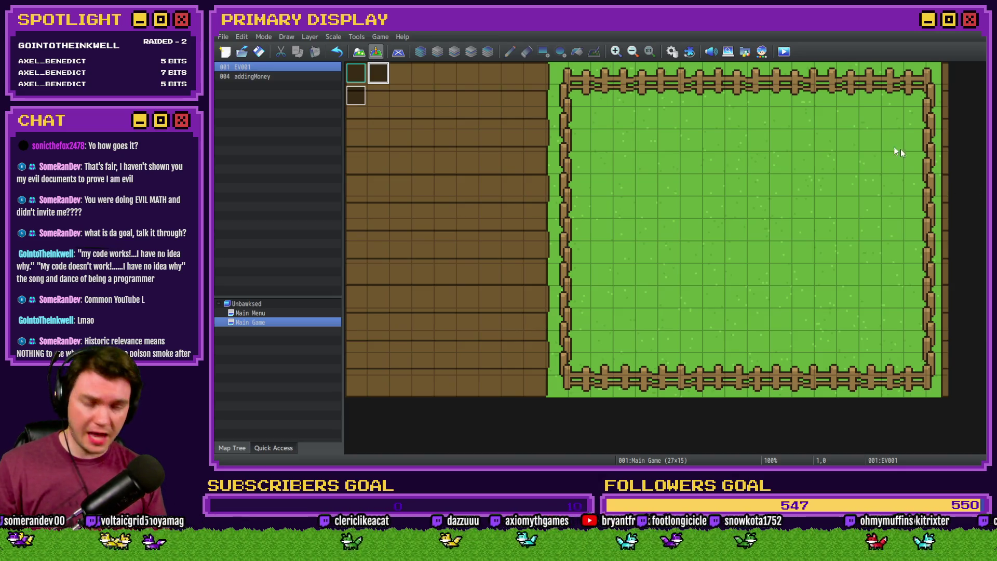
Playtest, buy a Leghorn, confirm the Gold Chain still shows 5% cheaper, then close the game.
click(786, 50)
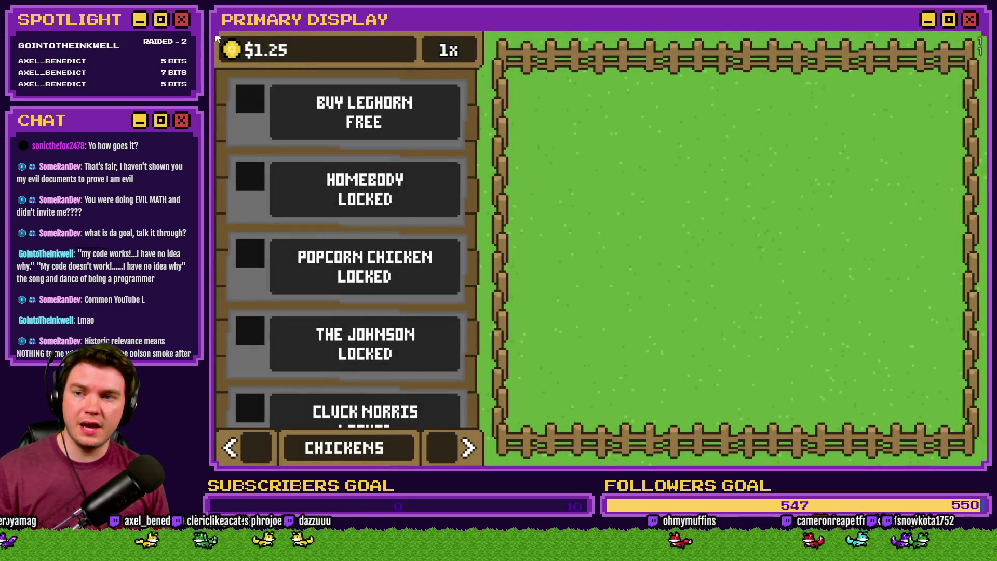
click(363, 112)
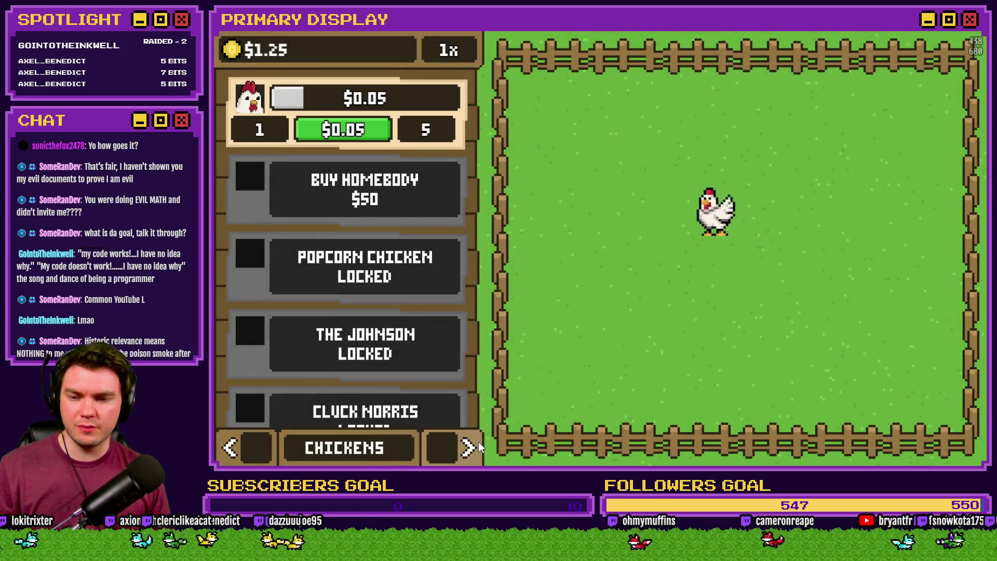
click(468, 448)
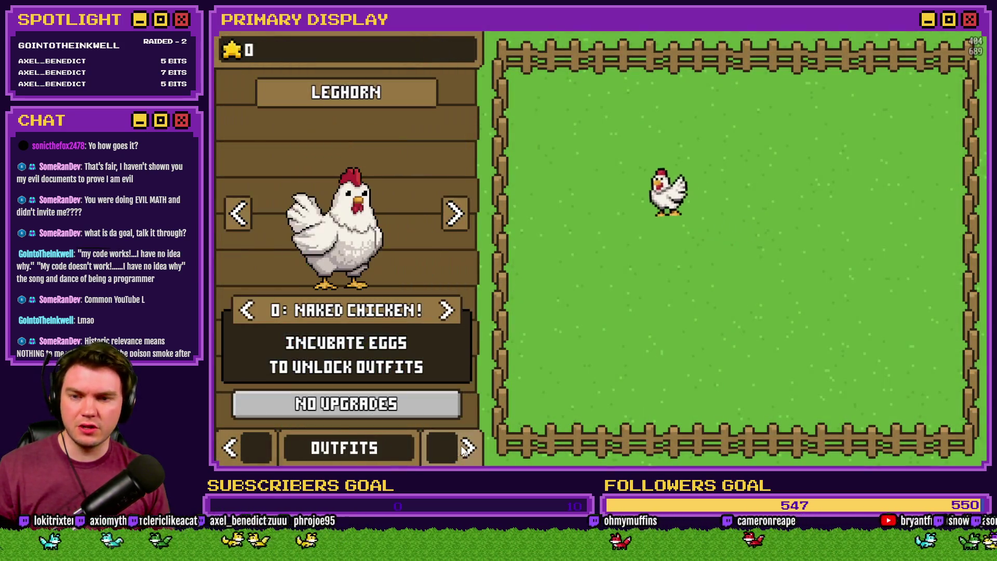
click(448, 314)
double_click(447, 314)
click(447, 314)
click(448, 313)
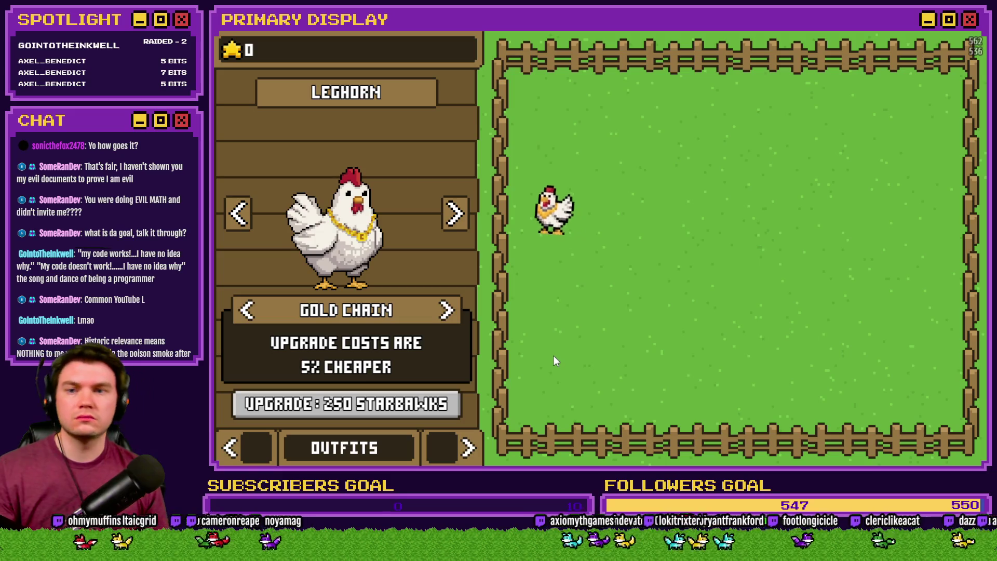
click(971, 32)
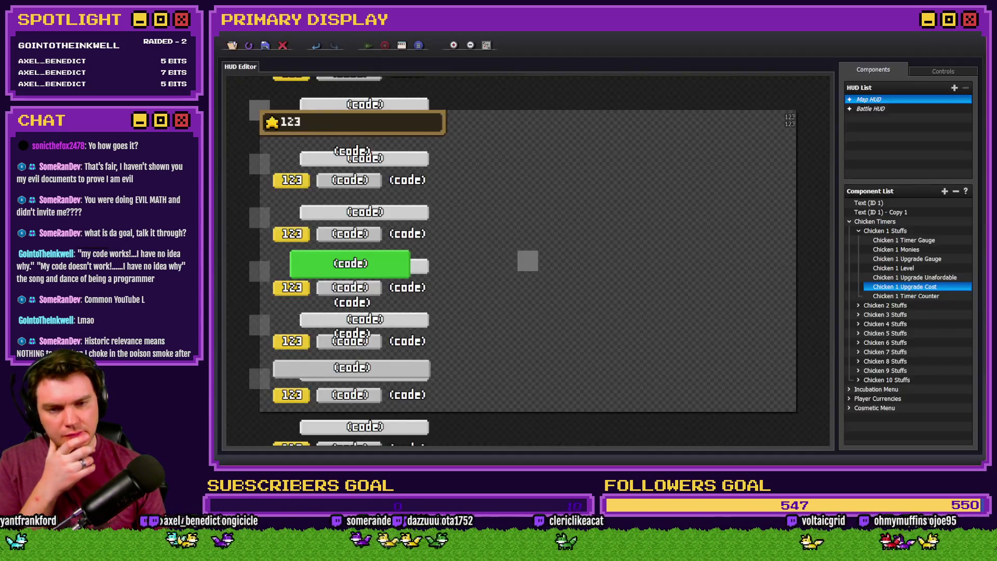
Open the Chicken 1 Upgrade Cost code editor, then launch a playtest from RPG Maker MZ.
double_click(930, 286)
click(558, 268)
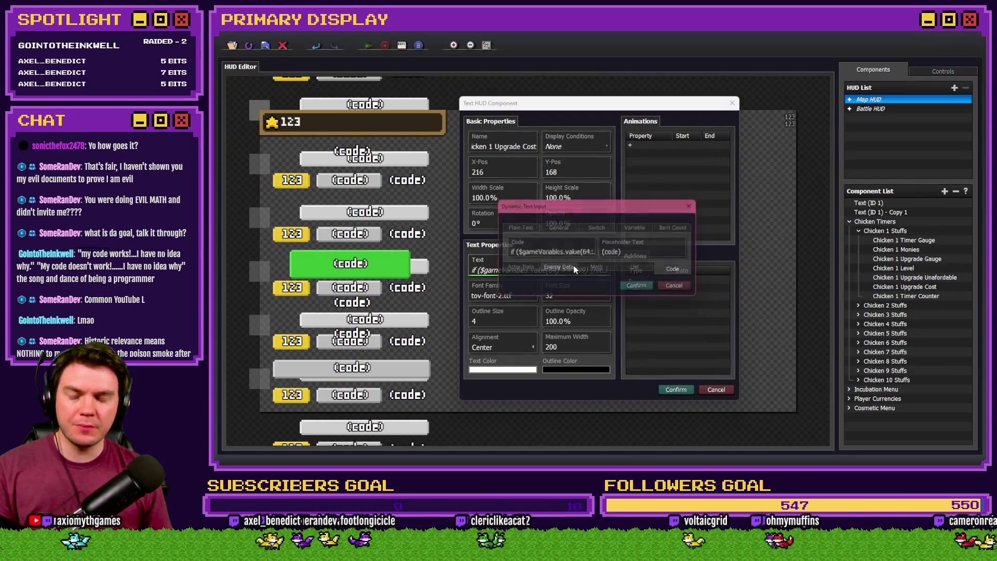
click(572, 254)
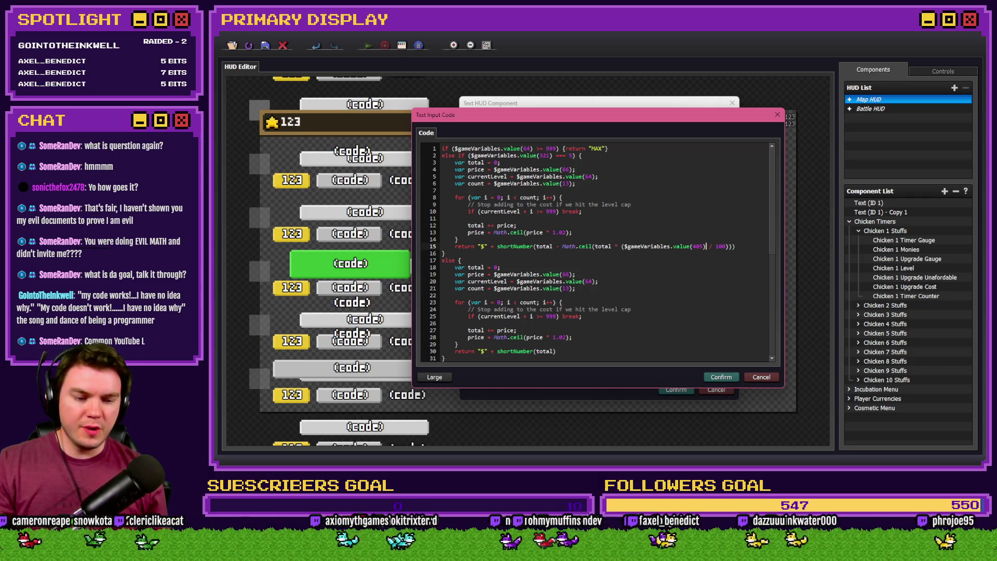
key(alt+Tab)
click(784, 52)
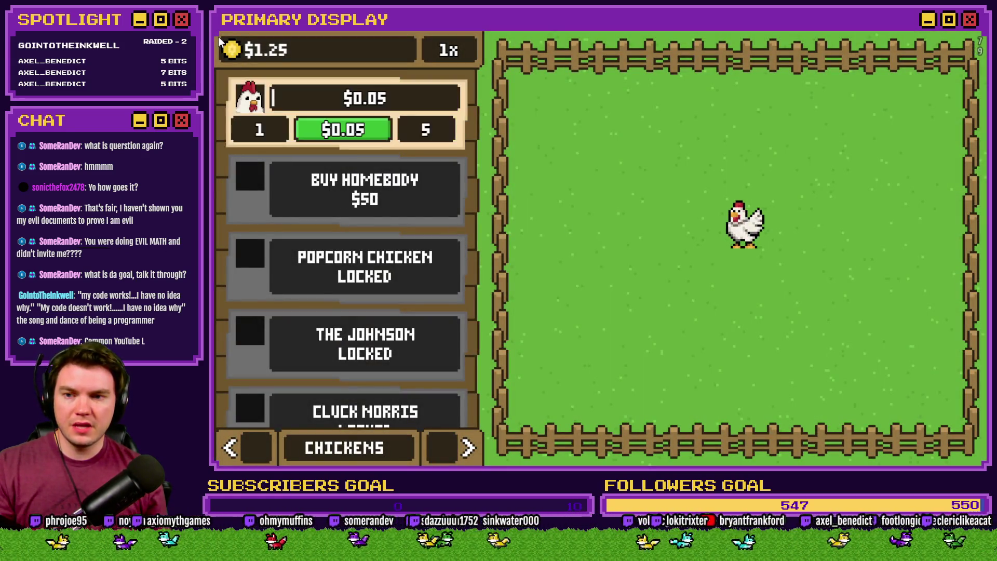
Open the Outfits page and inspect cosmetic variables 0491–0500 in the F9 debug list.
click(442, 446)
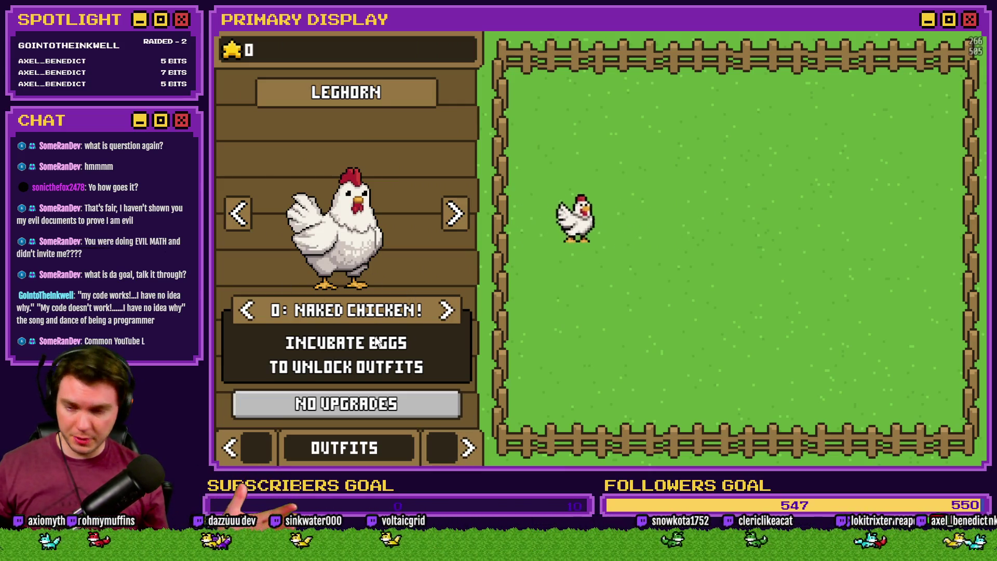
key(F9)
key(Up)
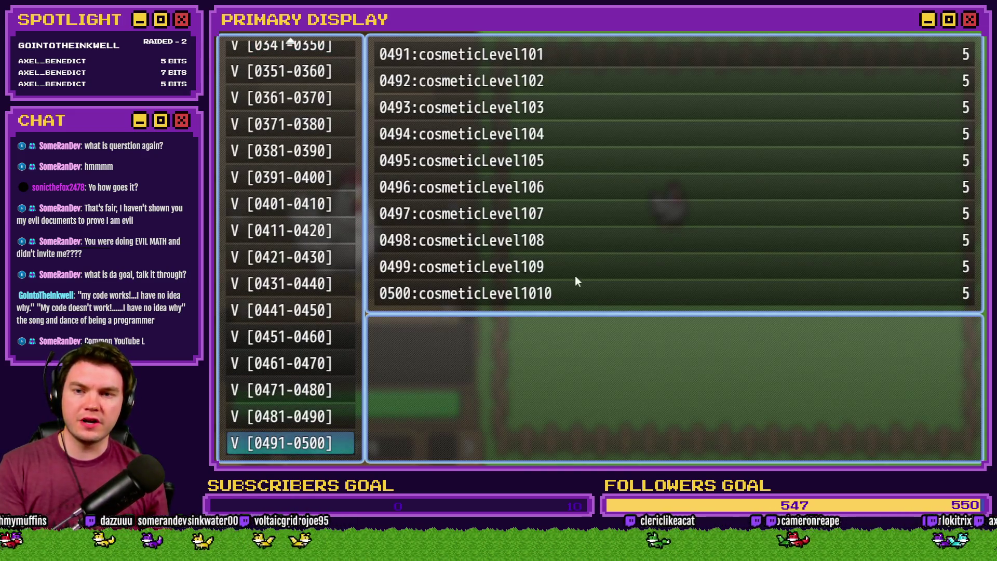
key(Up)
key(Up)
key(Up)
key(Up)
key(Up)
key(Up)
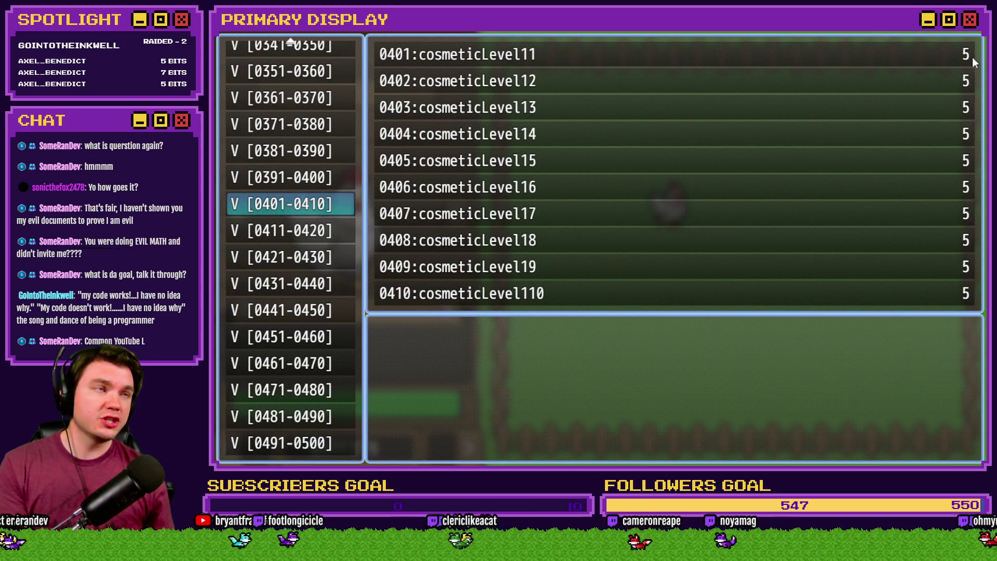
key(Down)
key(Down)
key(Down)
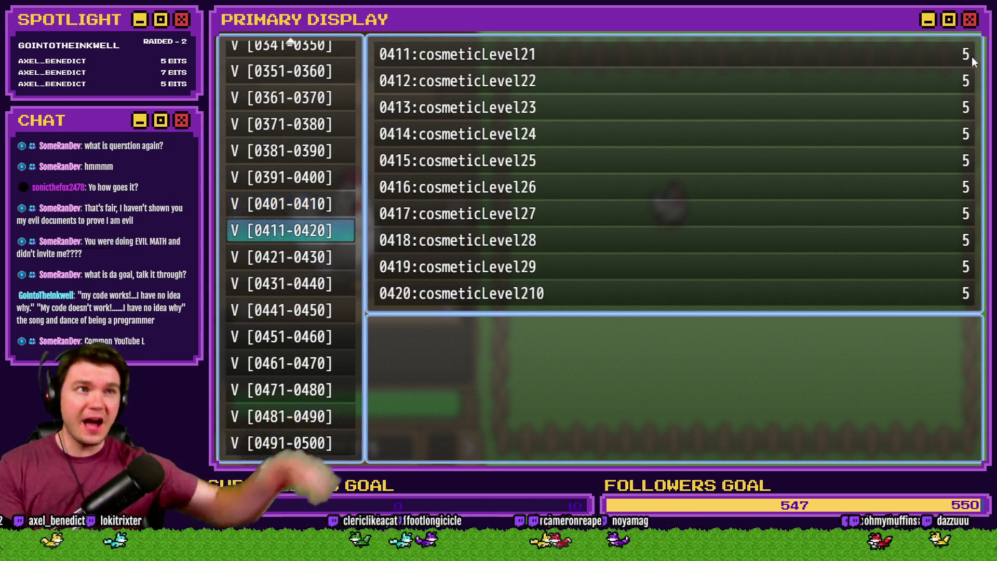
key(Down)
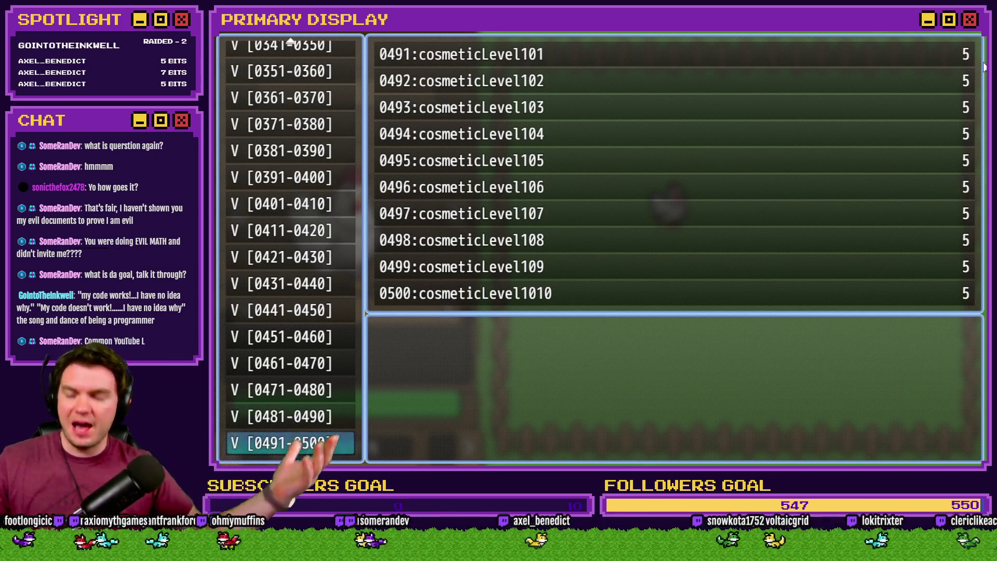
key(Escape)
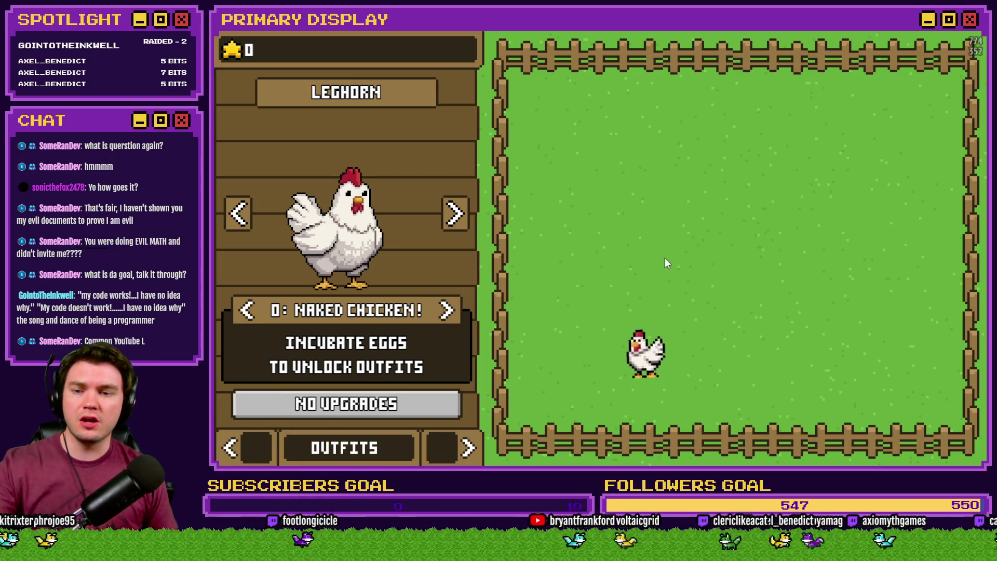
Switch the Leghorn's outfit to the Crown and recheck its level in the debug list.
click(447, 311)
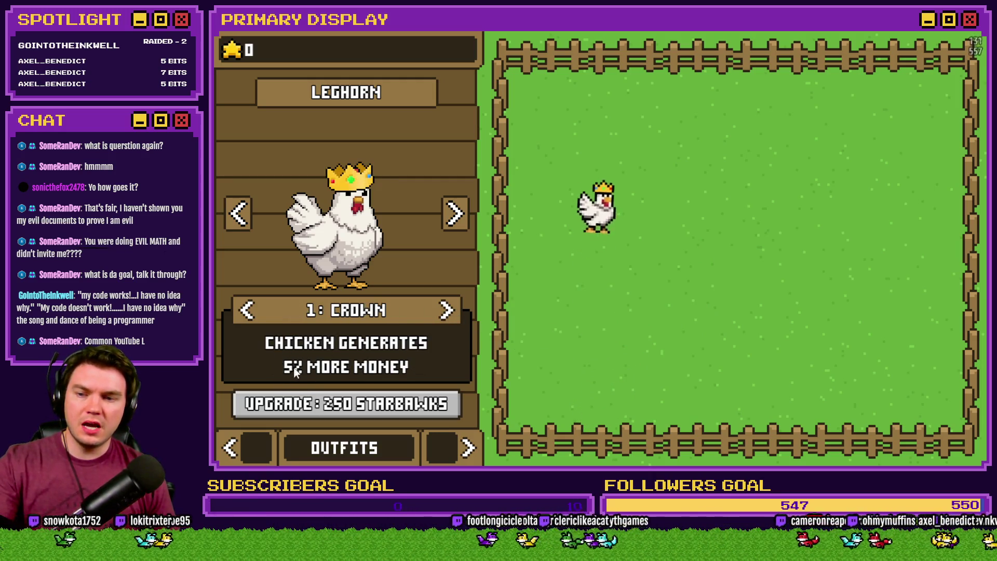
key(F9)
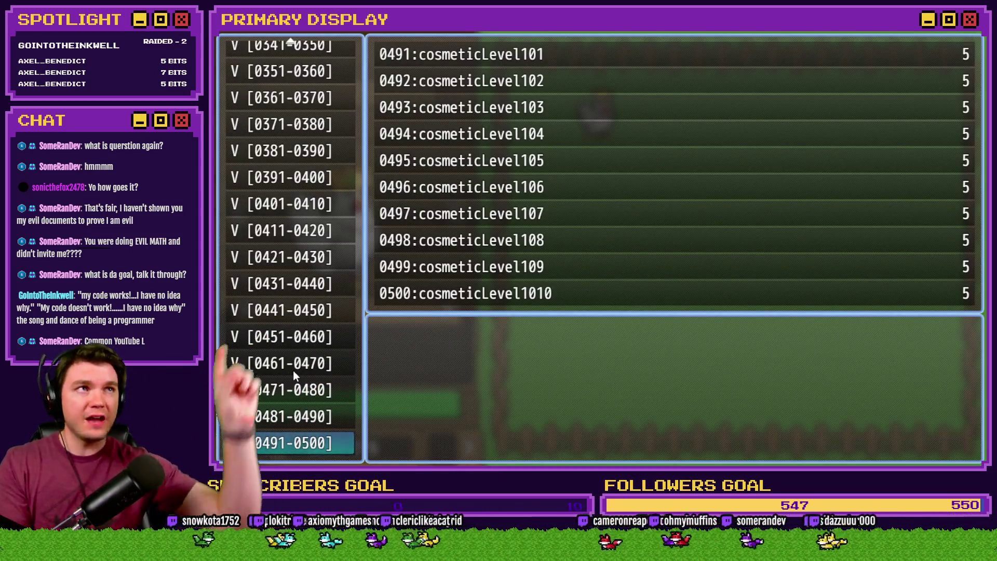
mouse_move(312, 310)
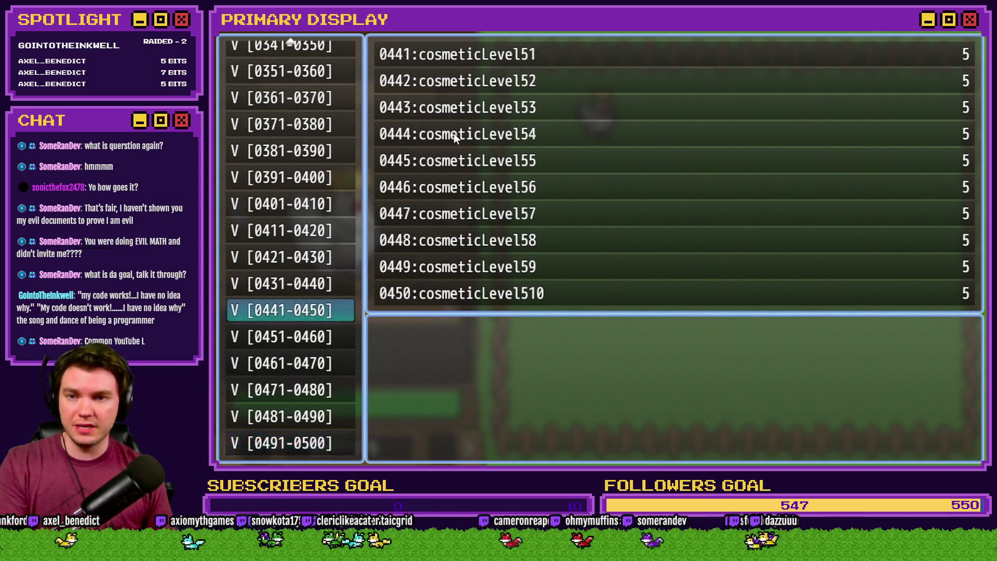
mouse_move(291, 204)
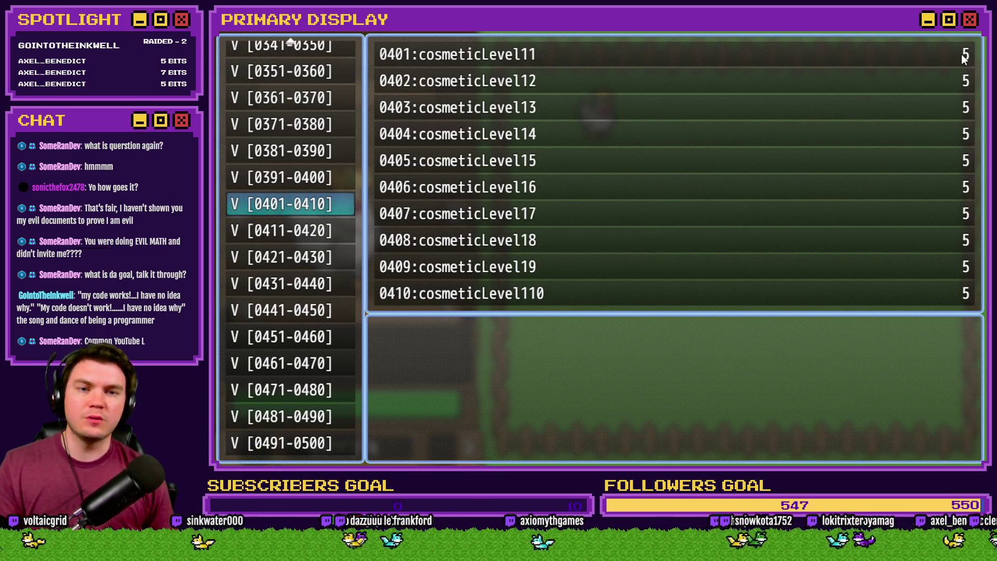
key(Escape)
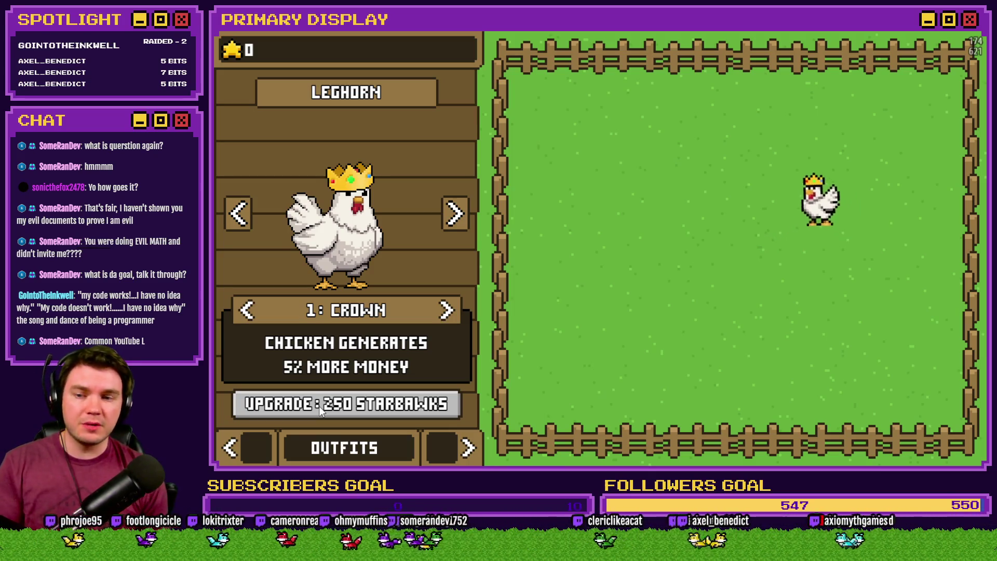
Add stars and upgrade the Crown outfit to its maximum, verifying its level in the debug list.
click(238, 52)
click(238, 51)
click(236, 49)
click(236, 49)
click(237, 49)
click(382, 402)
click(383, 401)
double_click(383, 402)
double_click(383, 403)
click(383, 405)
click(383, 405)
click(382, 405)
double_click(383, 406)
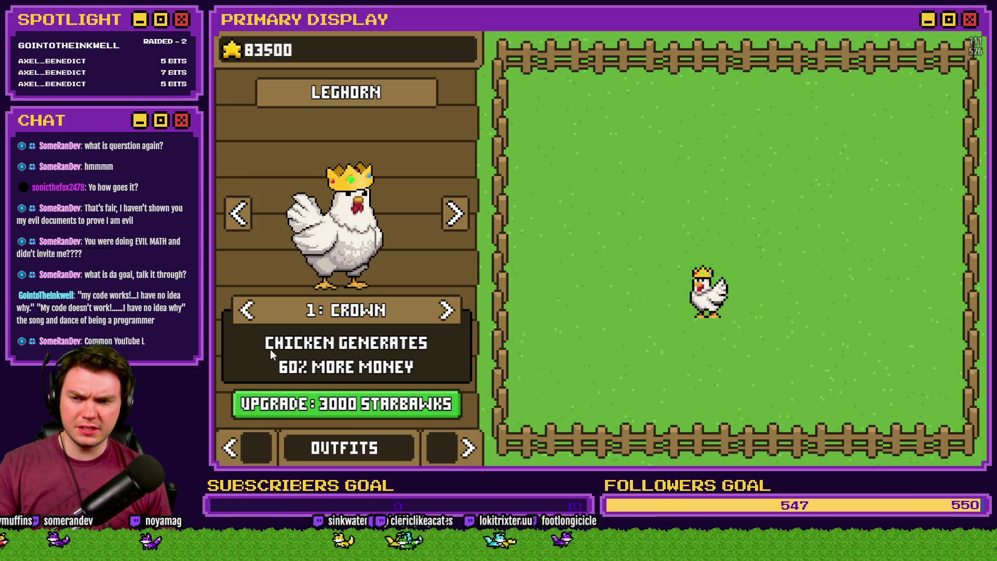
double_click(328, 404)
click(340, 403)
double_click(340, 404)
click(342, 405)
double_click(344, 408)
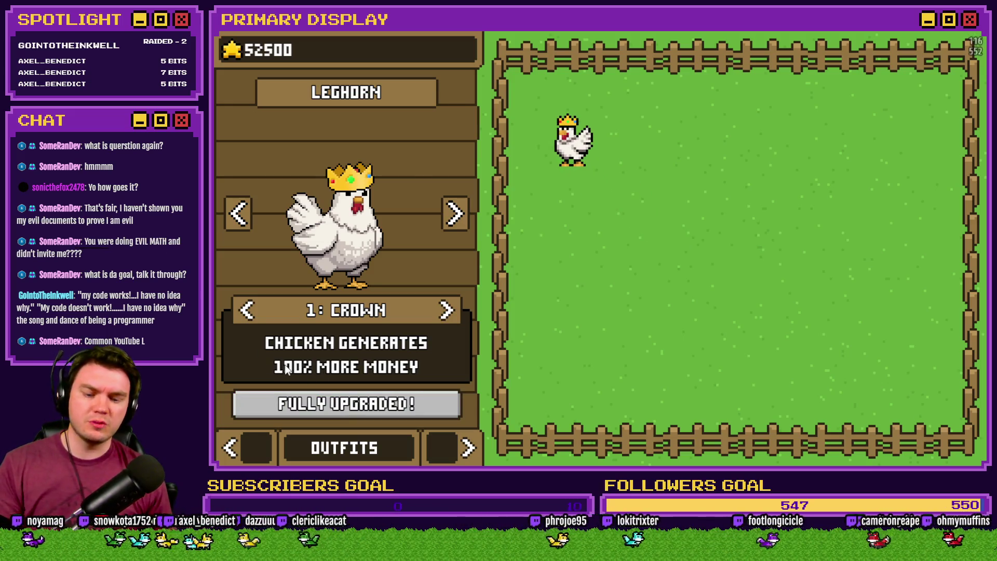
key(F9)
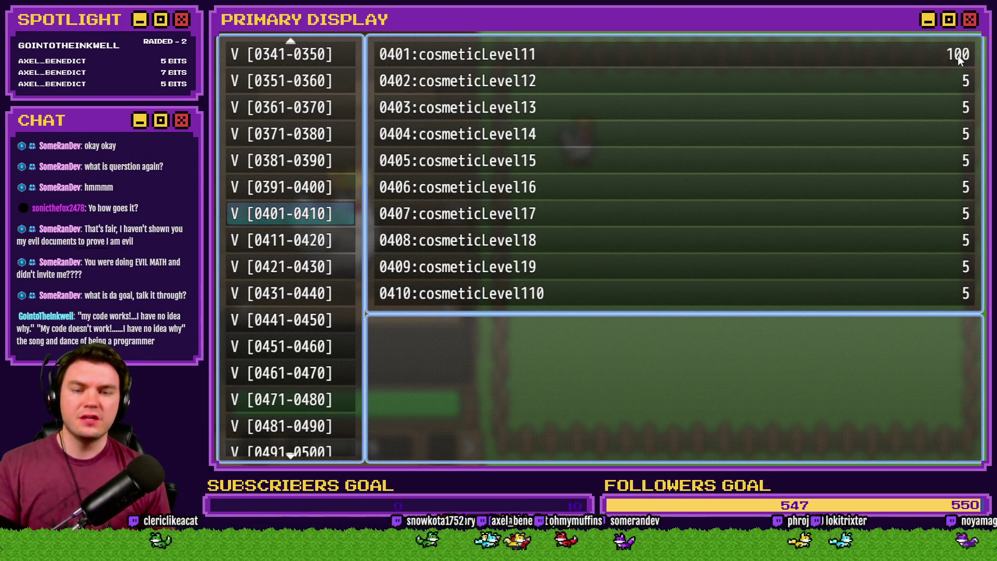
key(Escape)
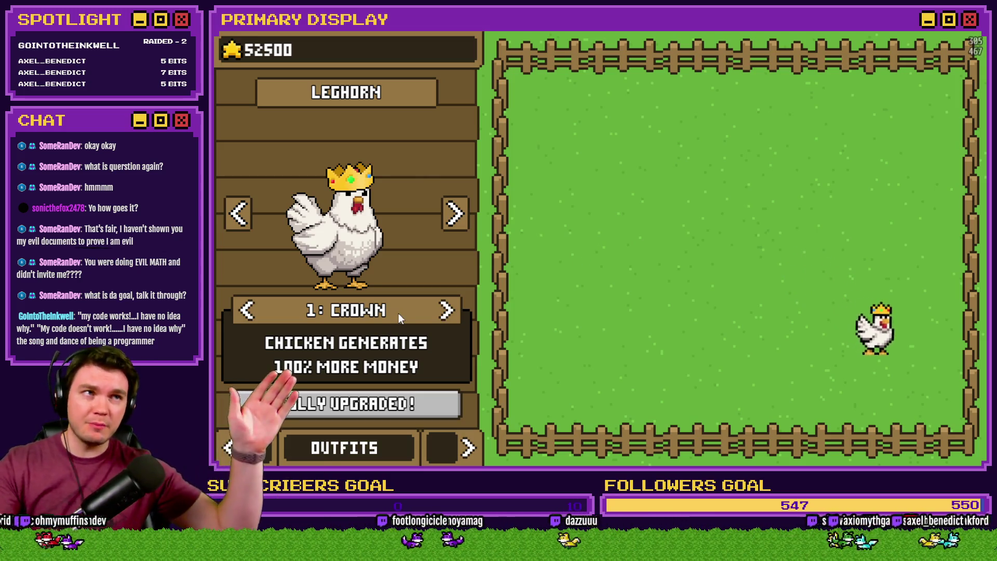
Fully upgrade the Gold Chain to 'Upgrade costs are 100% cheaper', then return to the Chickens shop.
click(446, 312)
click(446, 312)
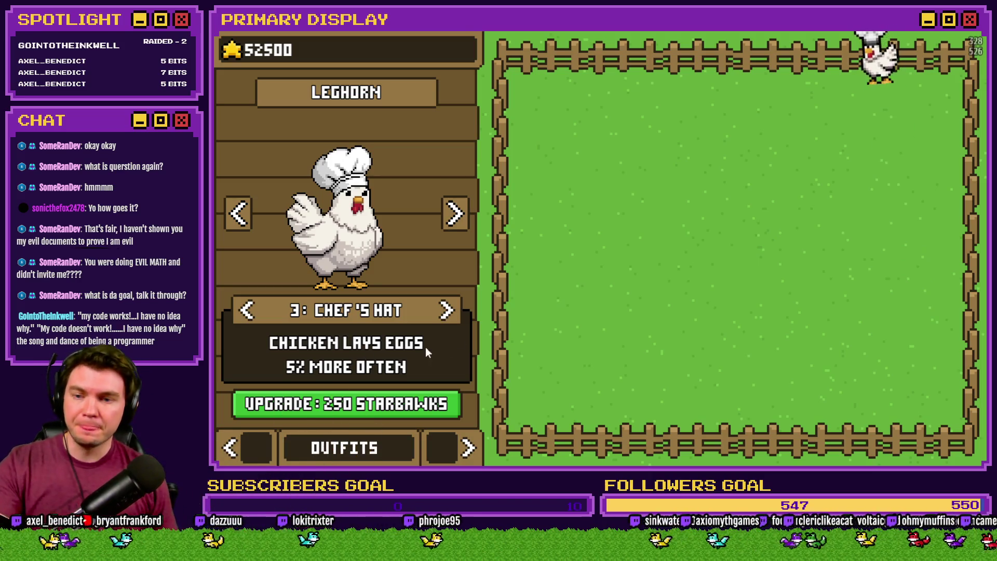
click(449, 313)
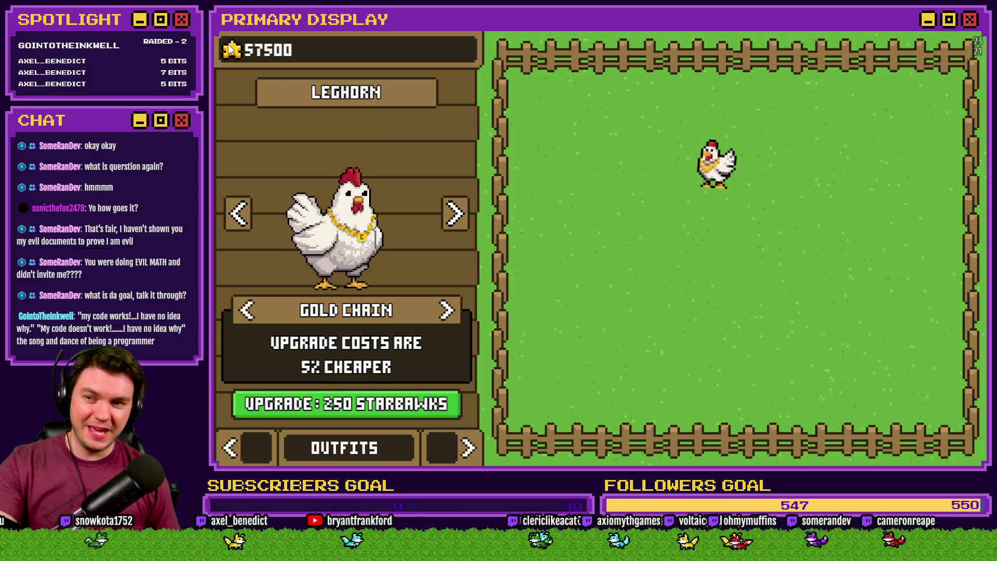
click(387, 408)
click(385, 411)
click(387, 408)
click(388, 409)
click(388, 409)
click(388, 410)
click(388, 411)
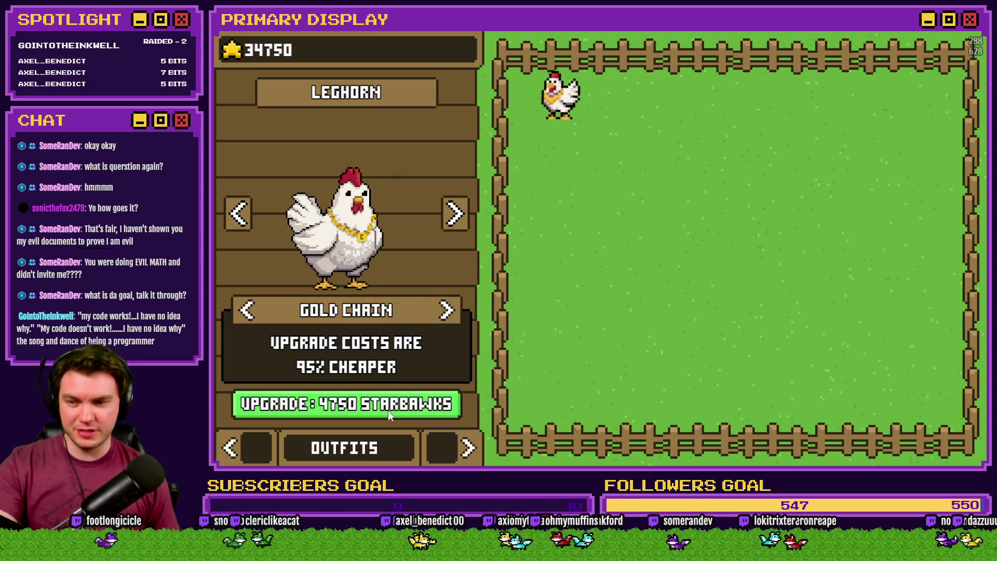
click(388, 410)
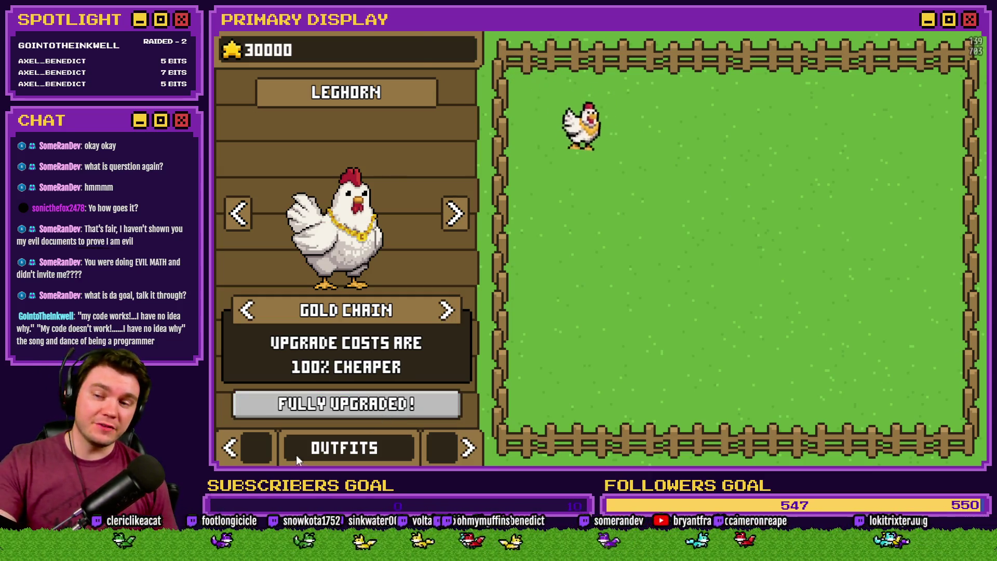
click(265, 450)
click(335, 139)
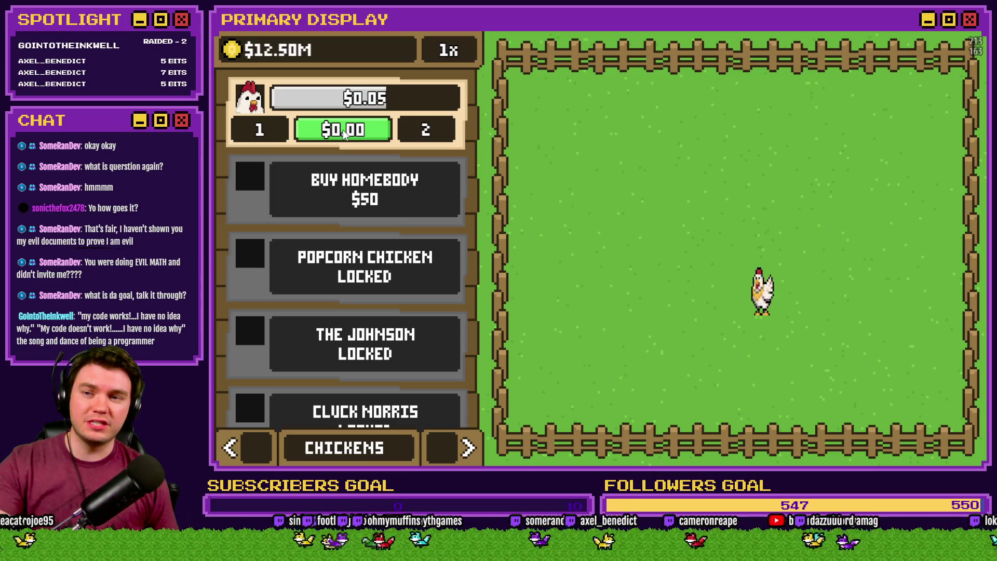
Buy Leghorns at $0.00 each until the count reaches 50, then close the playtest.
click(340, 135)
click(340, 135)
click(344, 132)
click(344, 132)
click(344, 132)
click(345, 133)
click(346, 133)
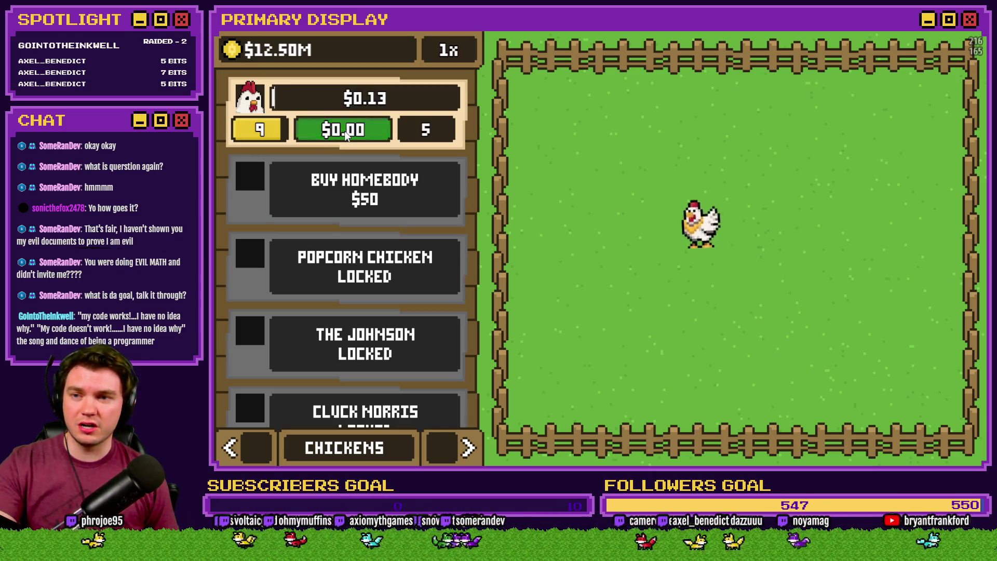
click(347, 133)
click(347, 133)
click(349, 133)
click(350, 133)
click(351, 132)
click(351, 132)
double_click(353, 133)
click(358, 136)
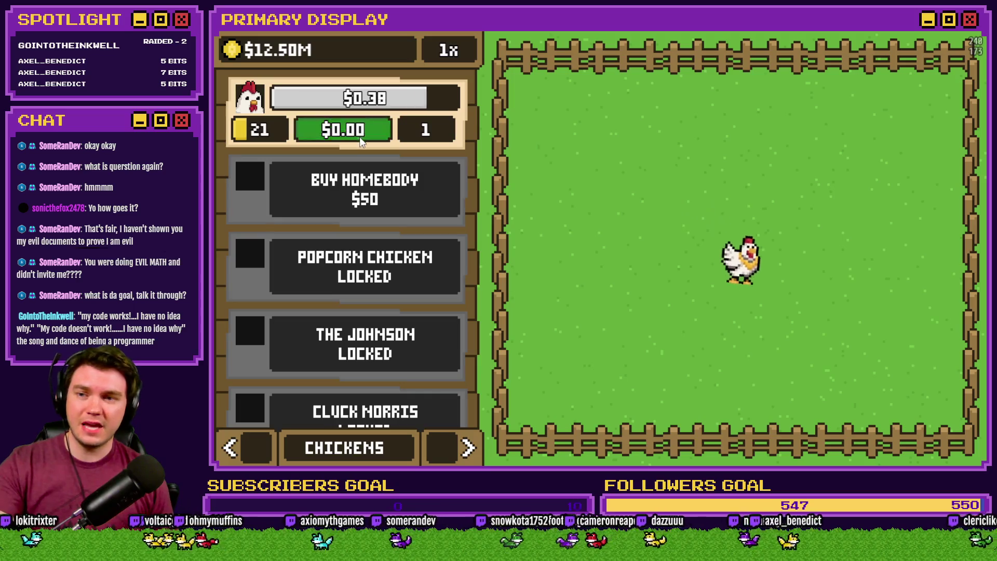
double_click(361, 137)
double_click(364, 136)
double_click(366, 136)
double_click(366, 135)
double_click(367, 135)
double_click(367, 136)
click(368, 135)
double_click(368, 136)
double_click(368, 135)
double_click(368, 137)
click(368, 136)
double_click(369, 136)
double_click(370, 136)
double_click(370, 136)
double_click(370, 136)
double_click(370, 136)
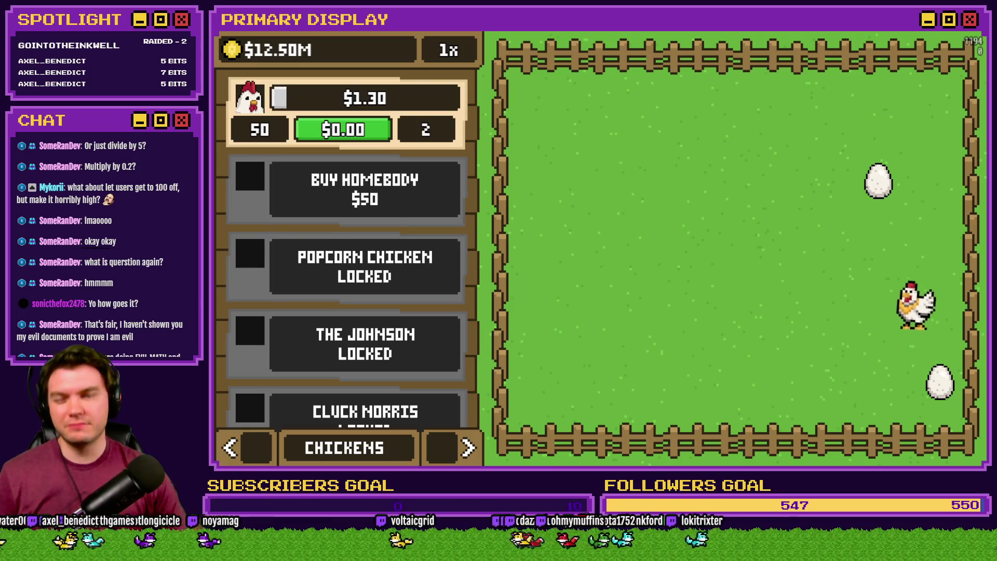
key(alt+F4)
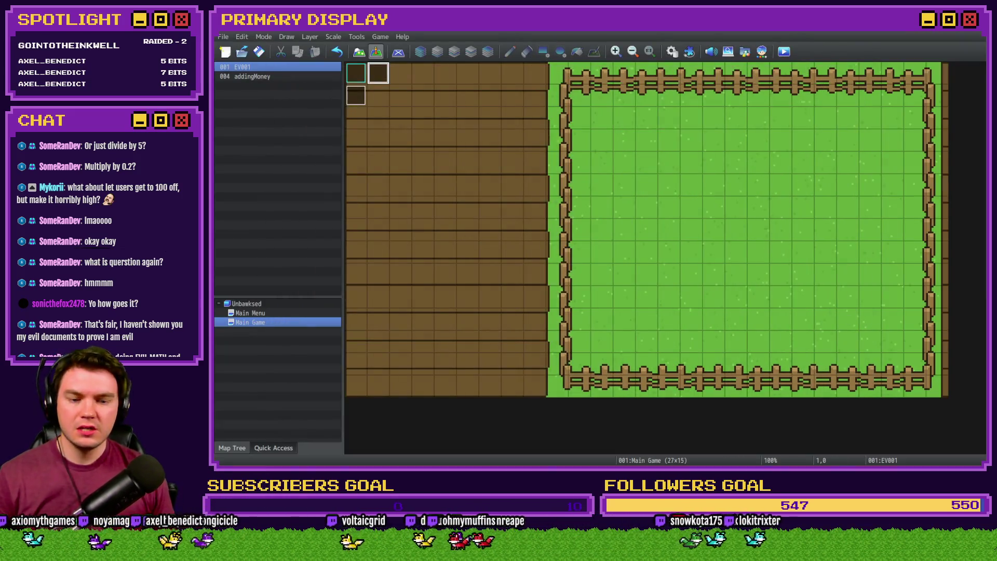
Wrap line 15's variable 405 as ($gameVariables.value(405) * 0.2) and confirm the component changes.
key(alt+Tab)
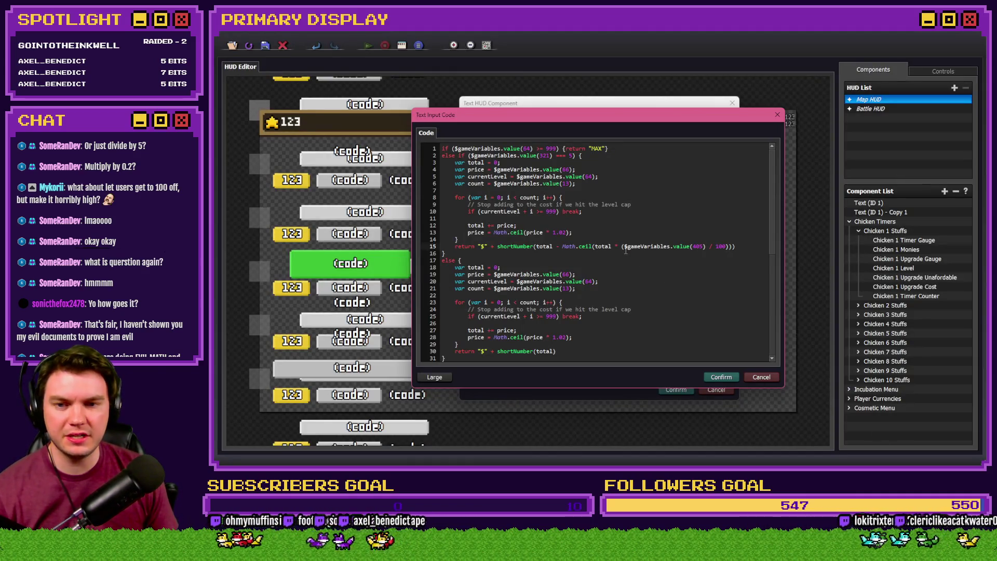
drag(625, 248, 706, 248)
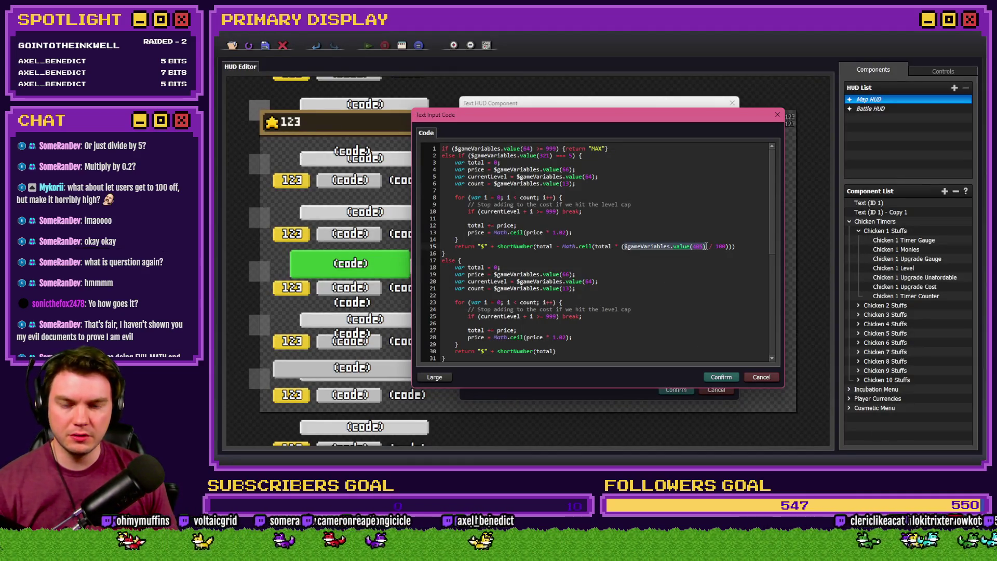
click(656, 245)
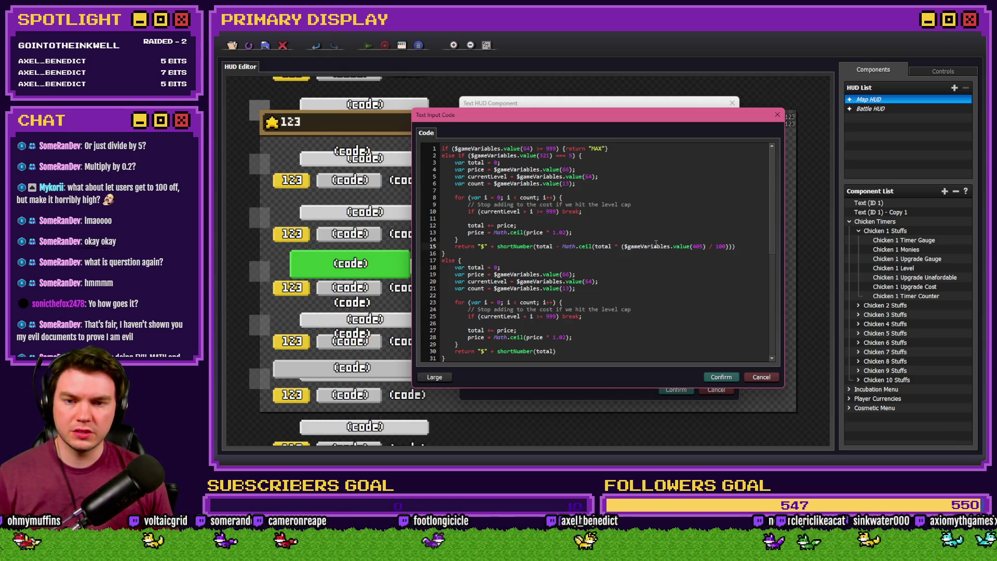
text(()
key(Delete)
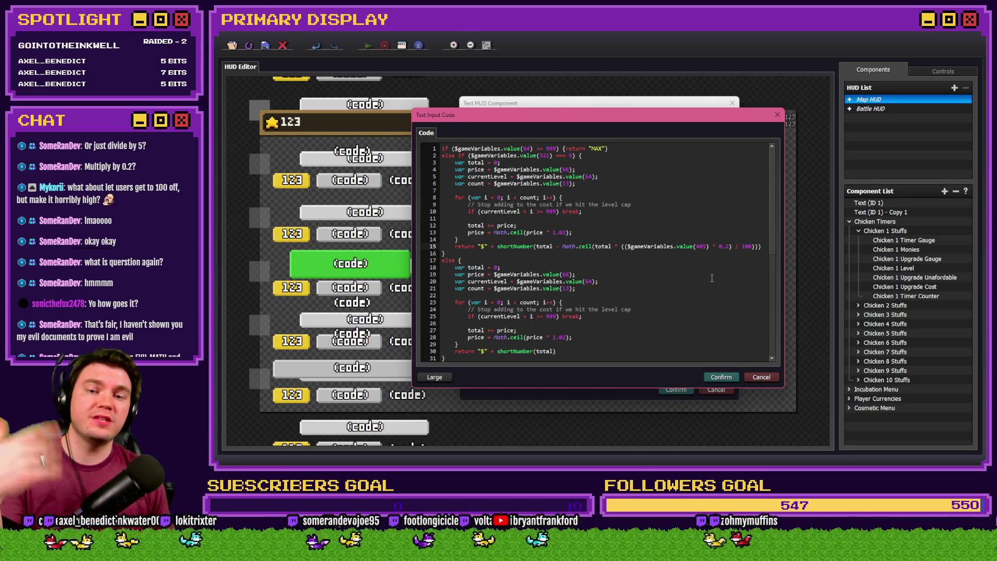
click(721, 372)
click(634, 287)
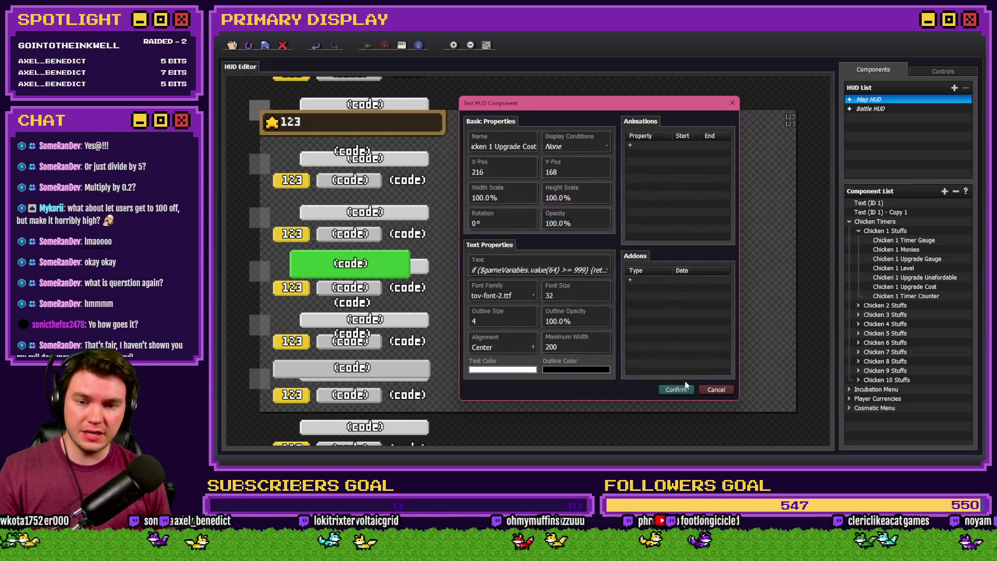
click(676, 390)
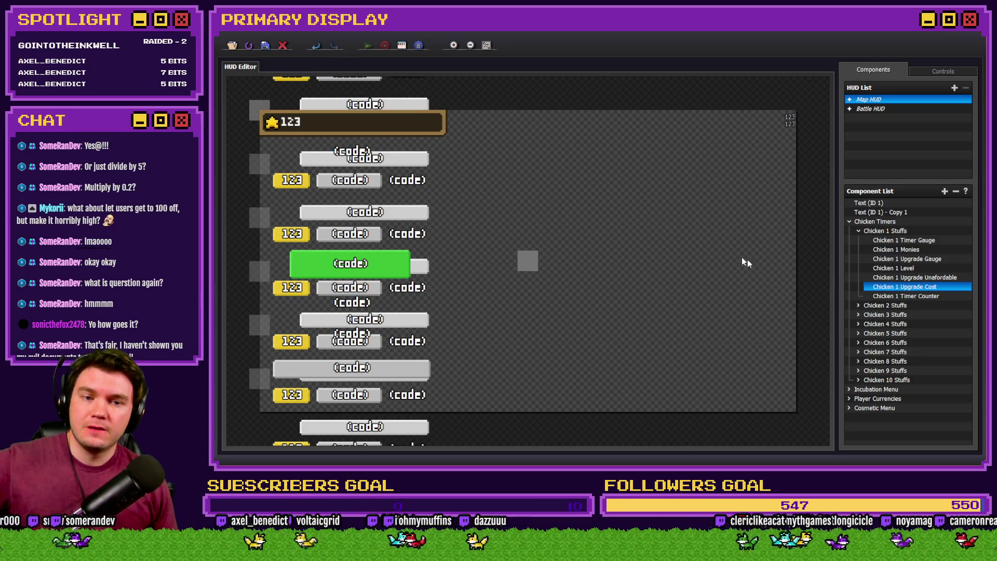
Collapse Chicken 1 Stuffs, expand Cosmetic Menu, and open Cosmetic Description's text code in the large editor.
click(859, 231)
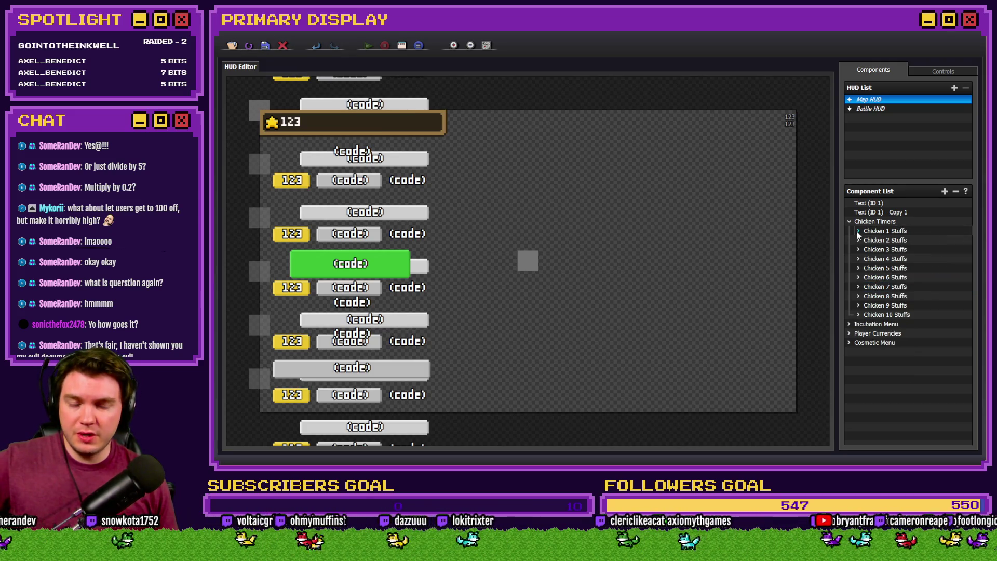
double_click(871, 343)
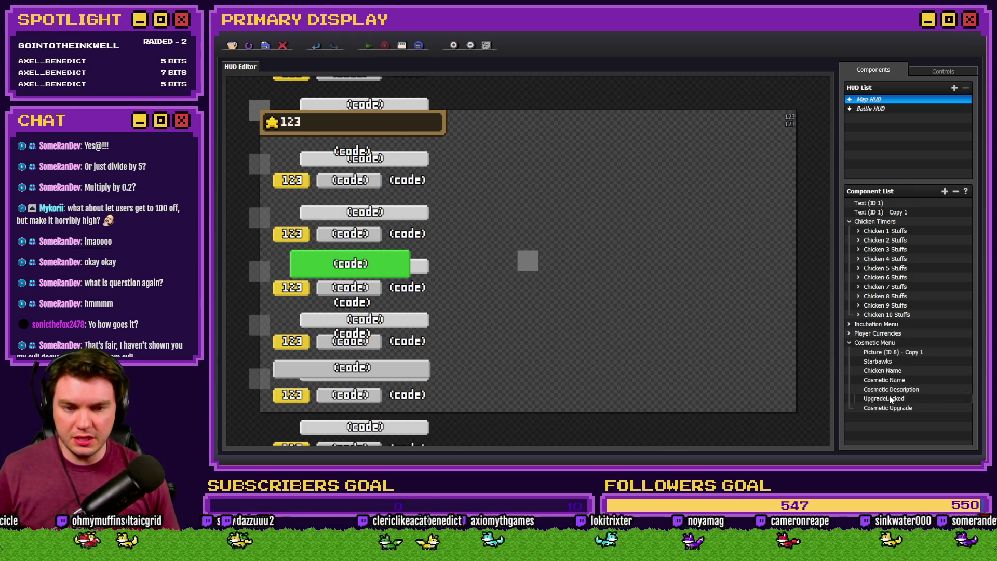
double_click(892, 389)
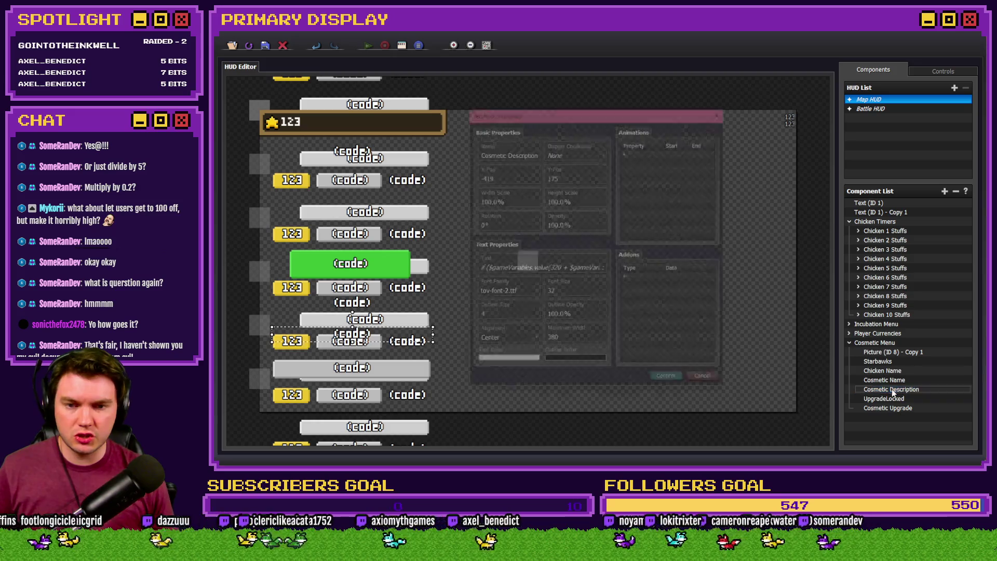
click(538, 266)
click(544, 253)
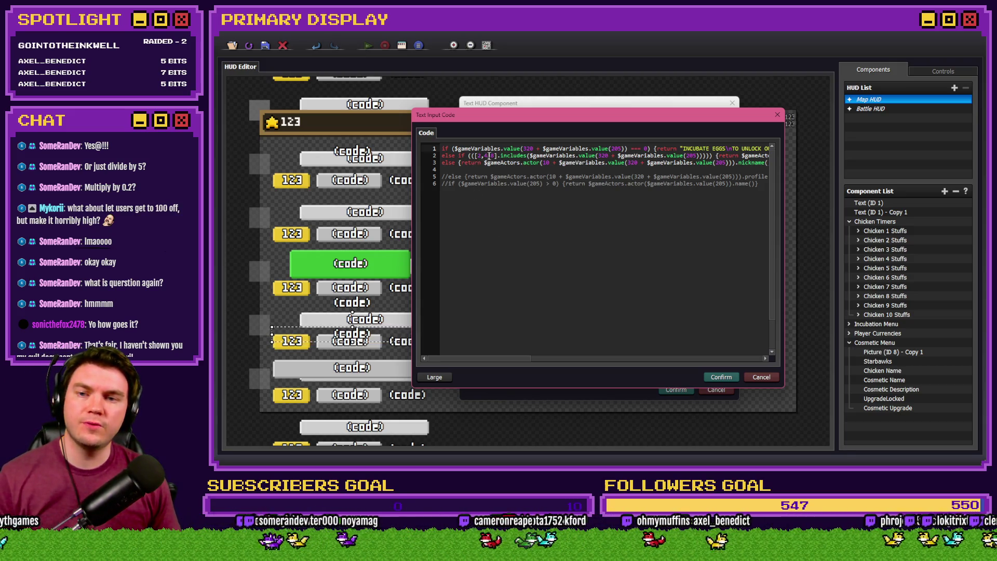
mouse_move(507, 361)
mouse_down()
mouse_move(618, 356)
mouse_move(491, 362)
mouse_up()
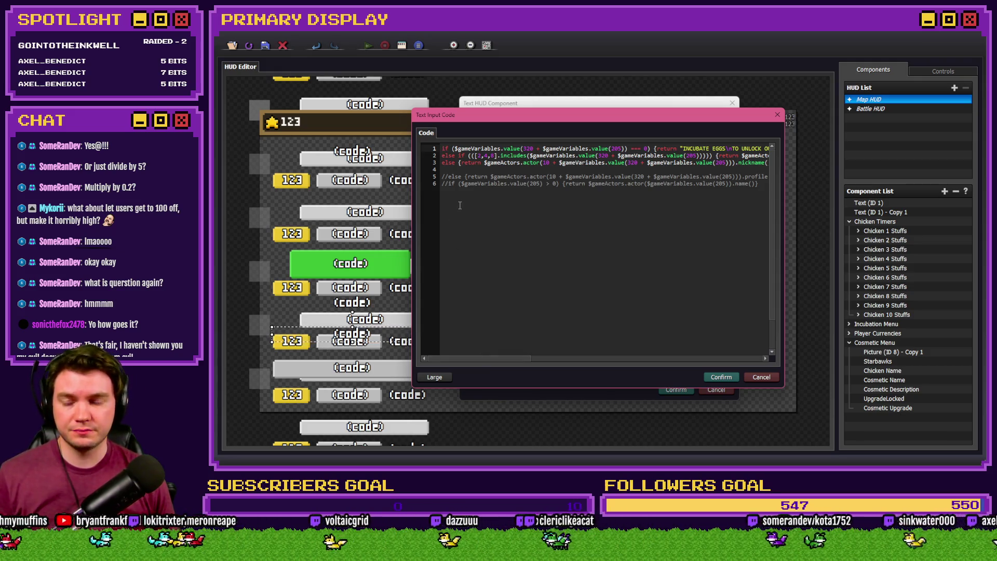
Duplicate line 3 as a new line 4 and change line 3's else to 'else if'.
click(489, 162)
key(End)
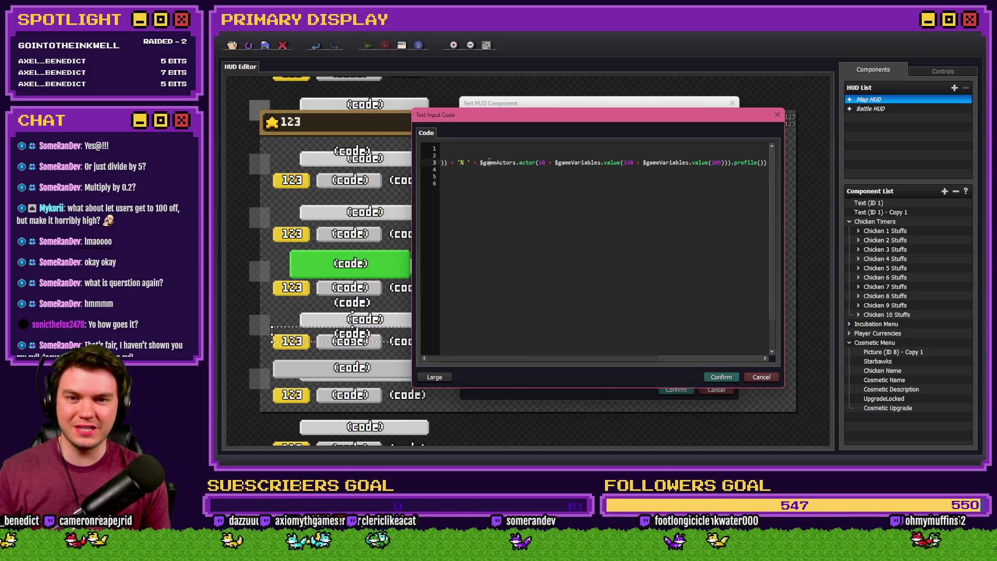
key(shift+Home)
key(ctrl+c)
key(End)
key(Return)
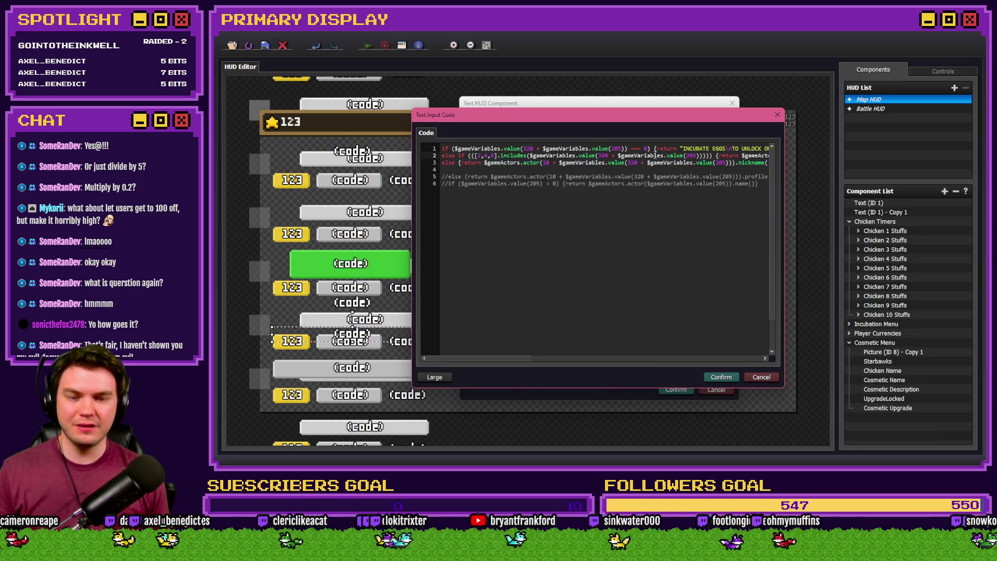
key(ctrl+v)
key(Home)
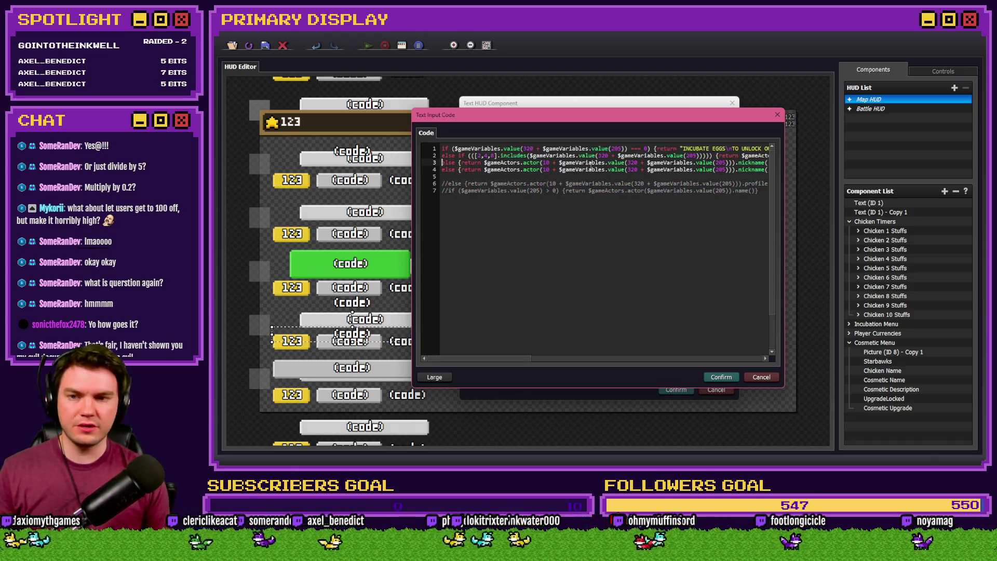
text(if)
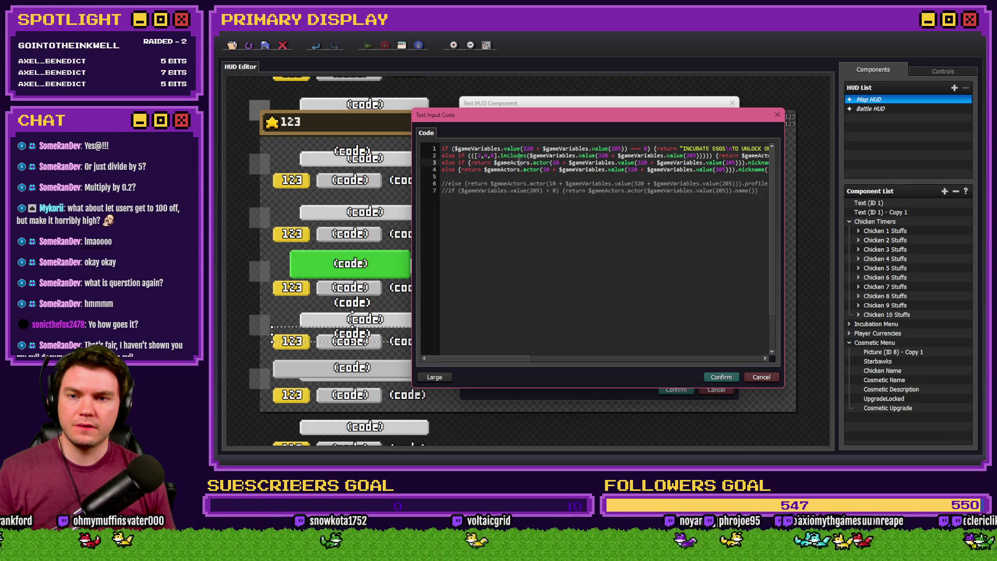
Put line 2's $gameVariables outfit lookup into the new else-if condition on line 3.
drag(530, 156, 690, 155)
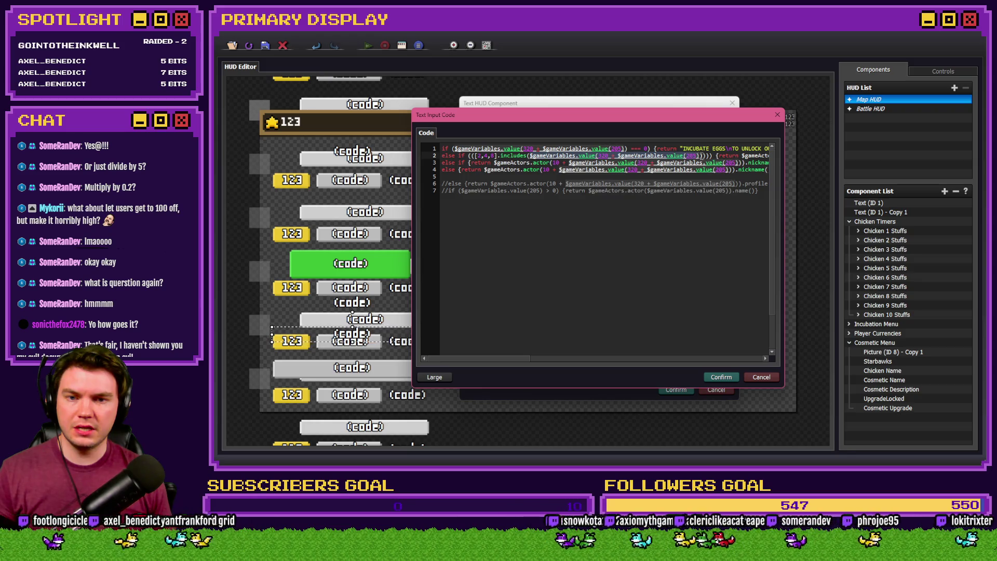
drag(704, 155, 707, 156)
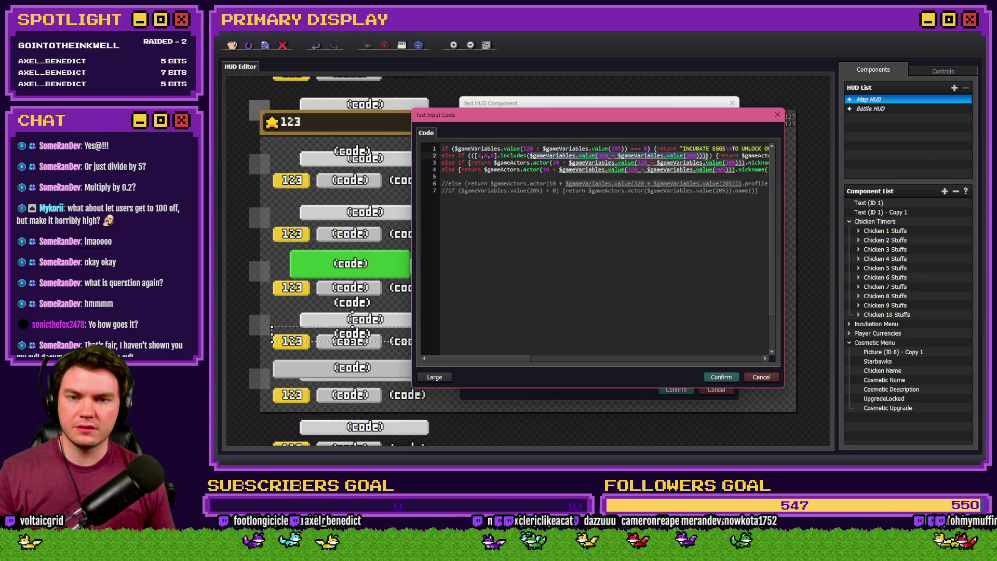
click(470, 162)
key(ctrl+v)
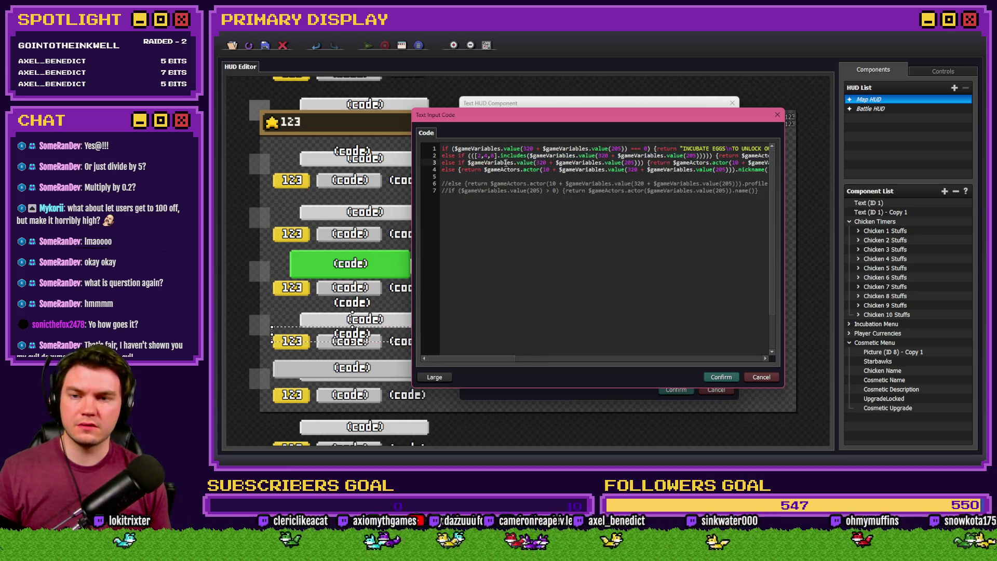
text(()
key(Delete)
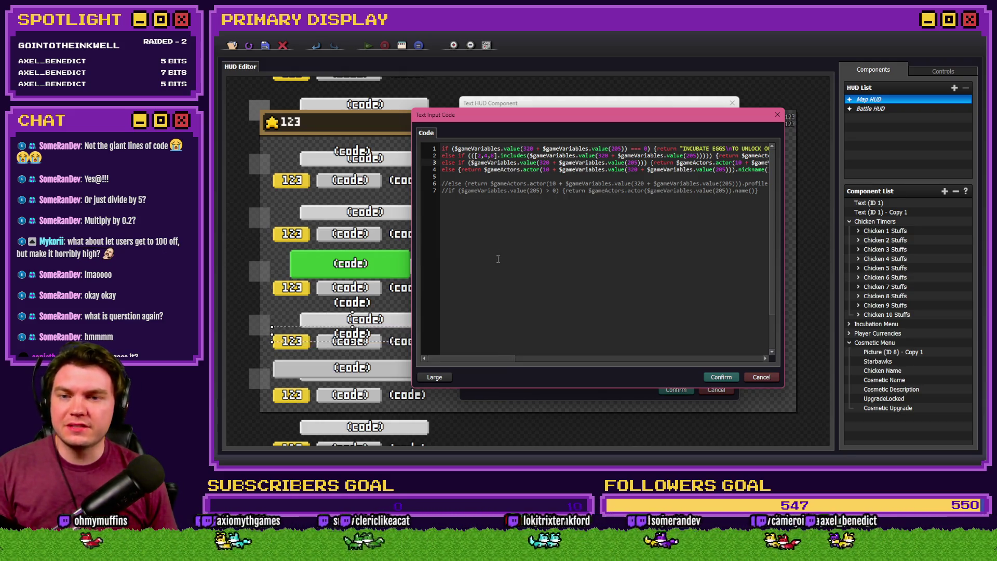
Add '=== 5' to the outfit value condition on line 3.
drag(506, 360, 498, 358)
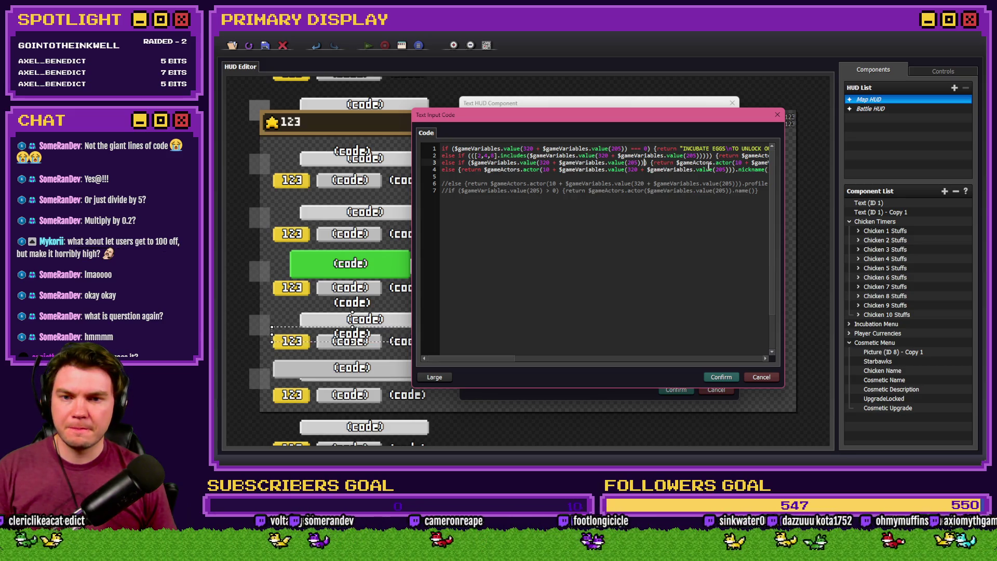
text(=== )
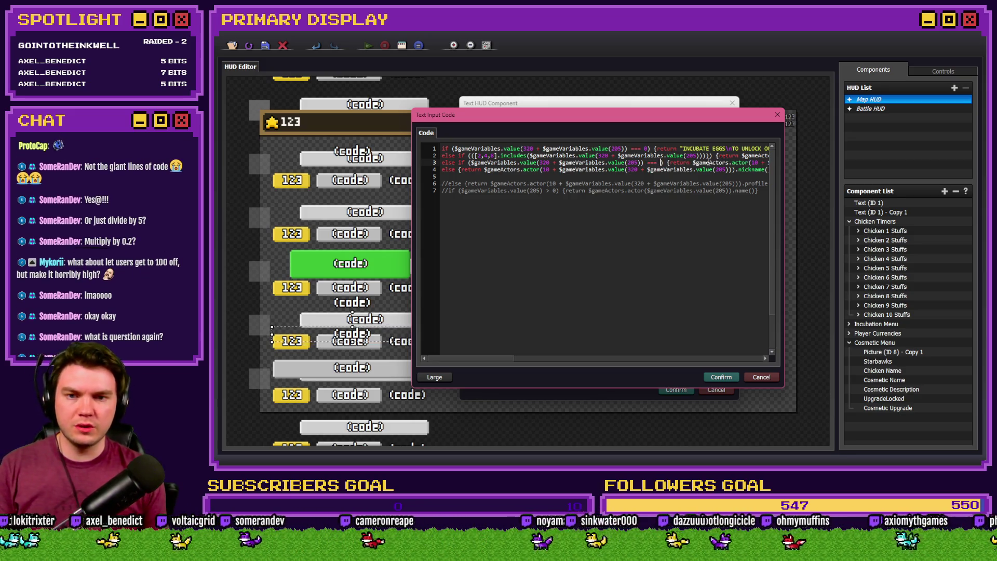
text(5)
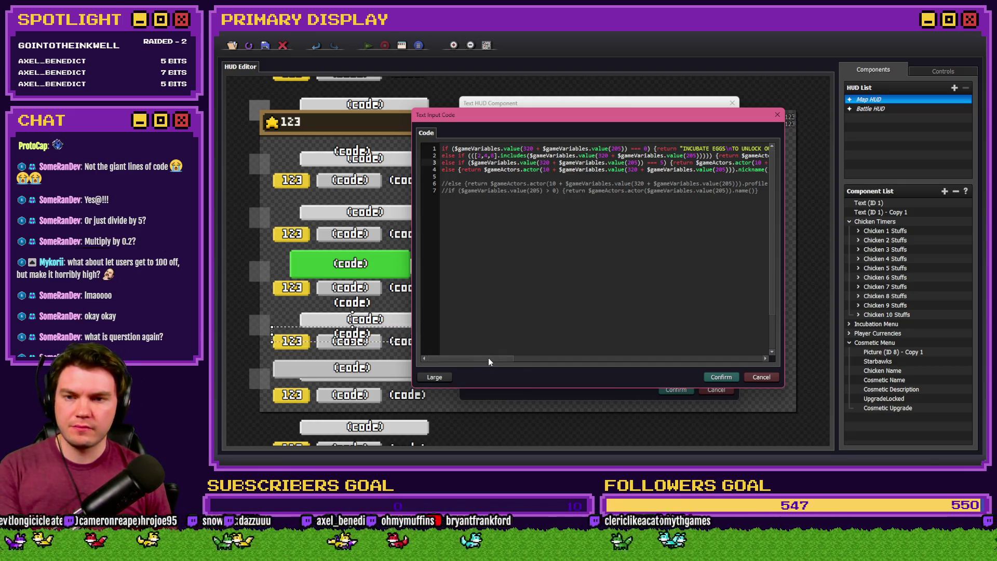
drag(489, 359, 748, 359)
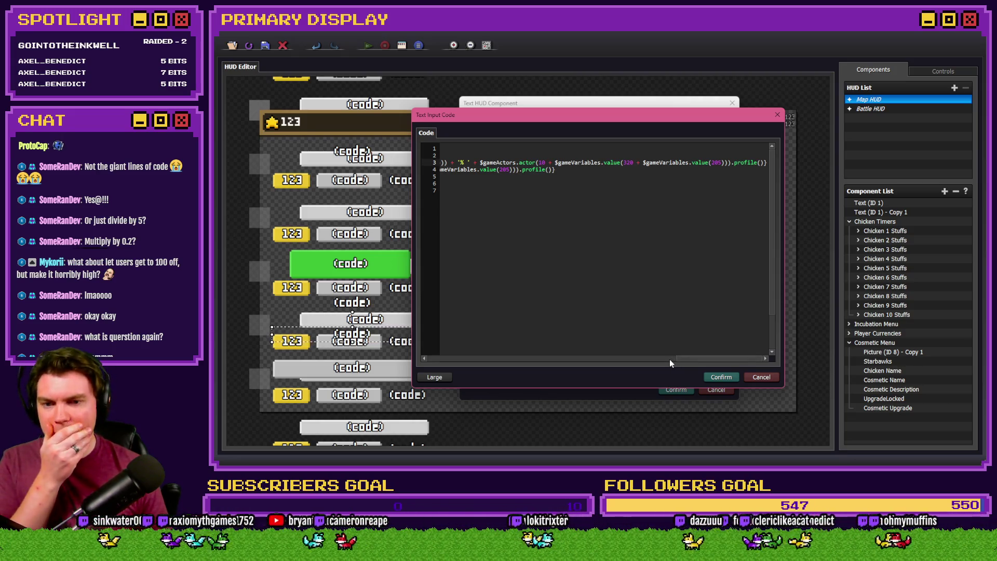
Wrap line 3's percentage value as '( ... ) * 0.2' and confirm the code.
drag(673, 365, 587, 362)
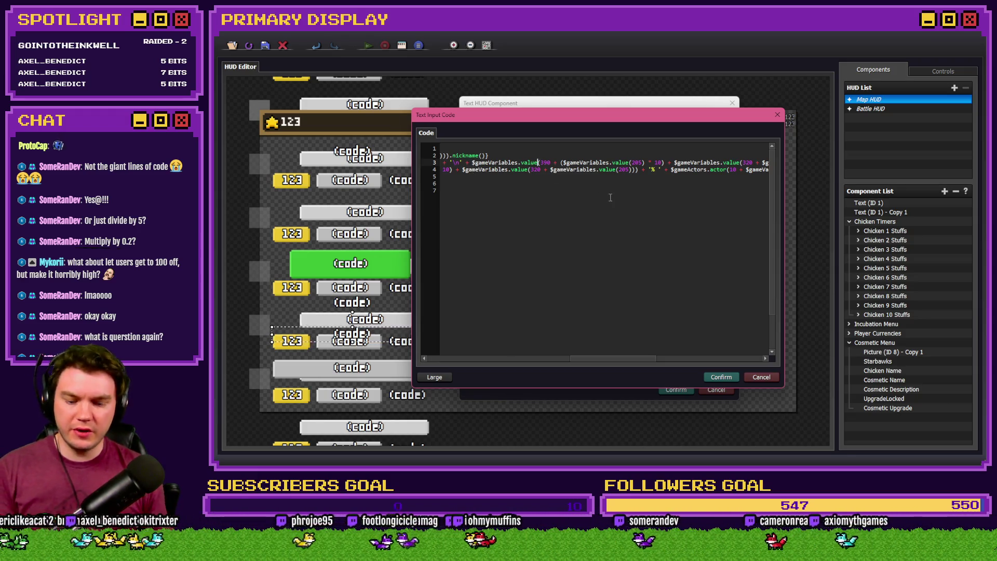
text(()
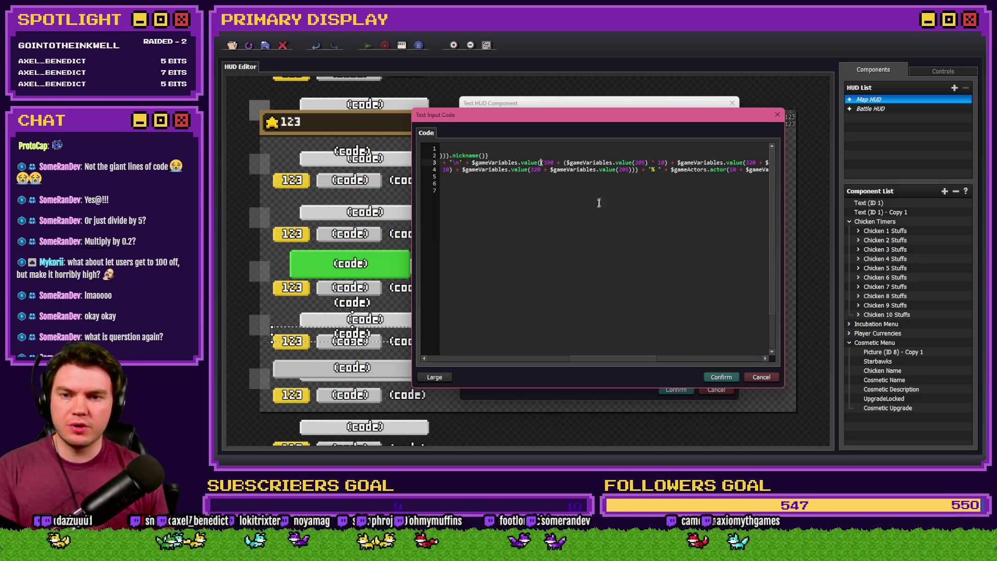
drag(589, 361, 632, 360)
click(696, 163)
text() * 0.2) + '% ' + $gameAc)
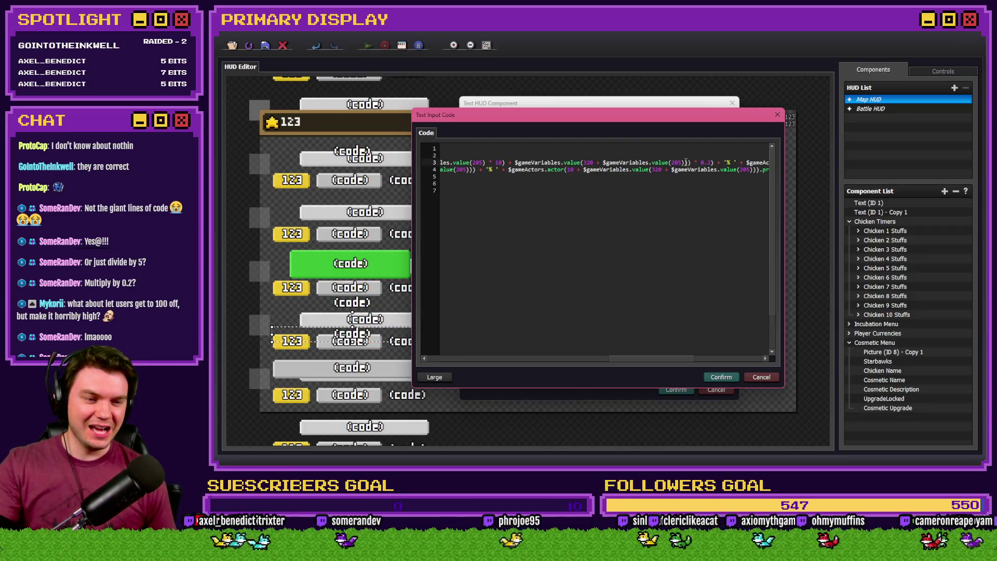
text())
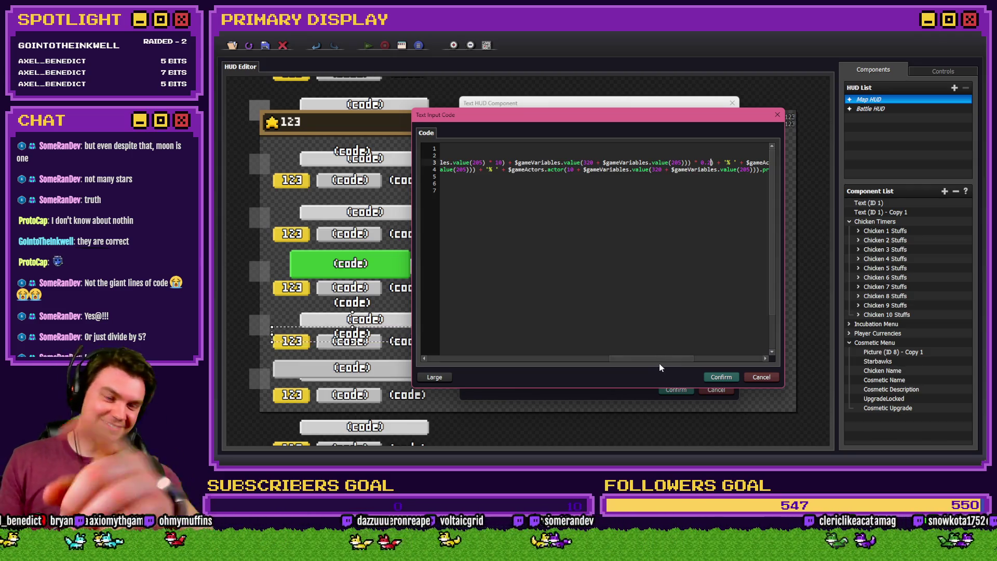
drag(664, 359, 671, 360)
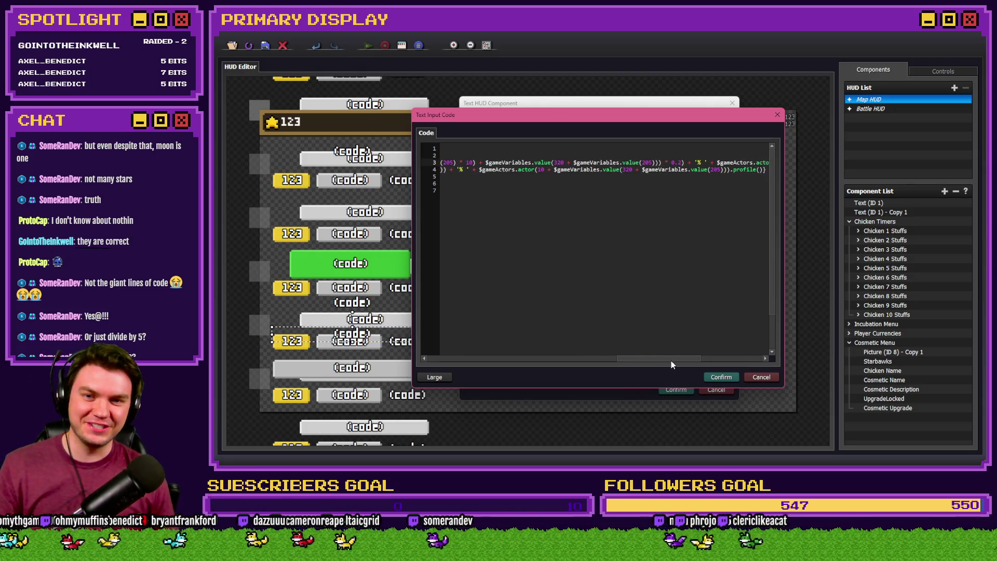
click(719, 379)
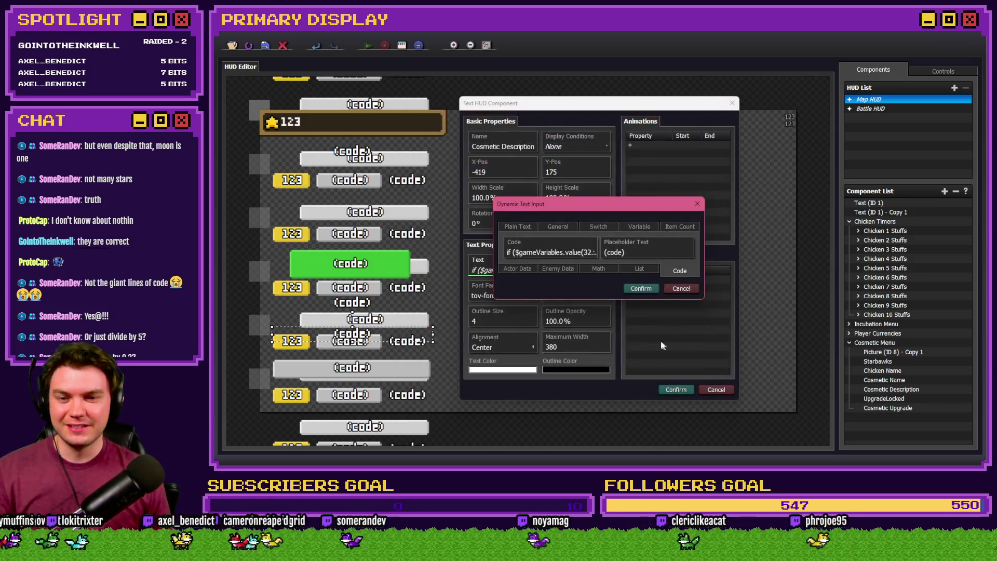
Confirm the dynamic text and component dialogs and save the HUD project.
click(638, 290)
click(676, 390)
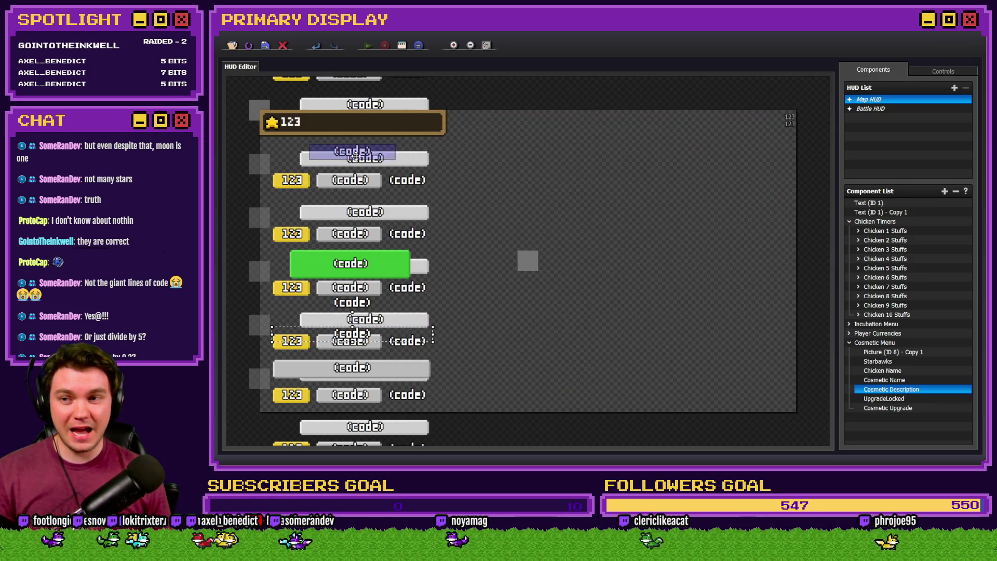
click(266, 49)
Playtest and page the Outfits past Crown and Chef's Hat, hitting a TypeError.
key(alt+Tab)
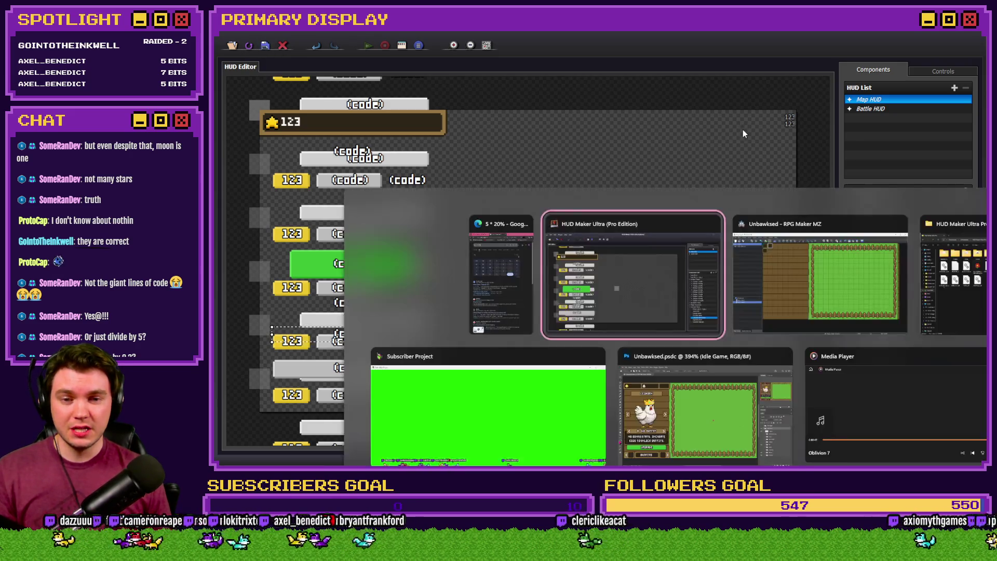
click(784, 51)
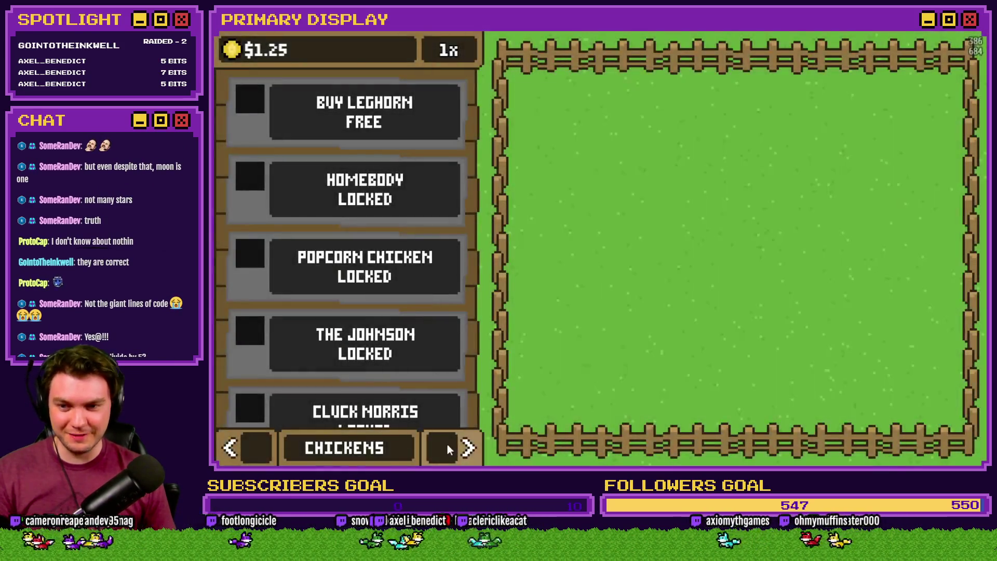
click(468, 448)
click(467, 448)
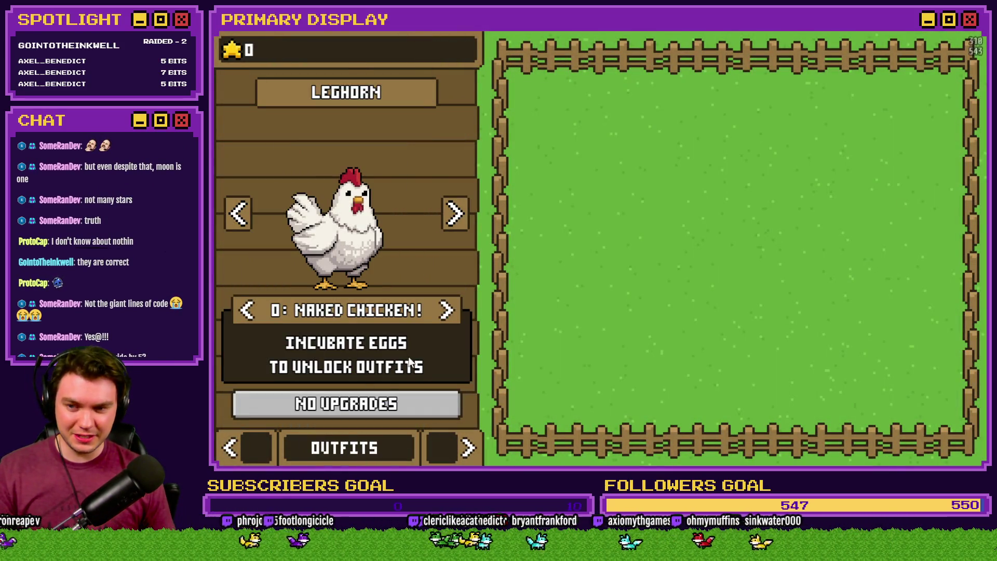
click(448, 312)
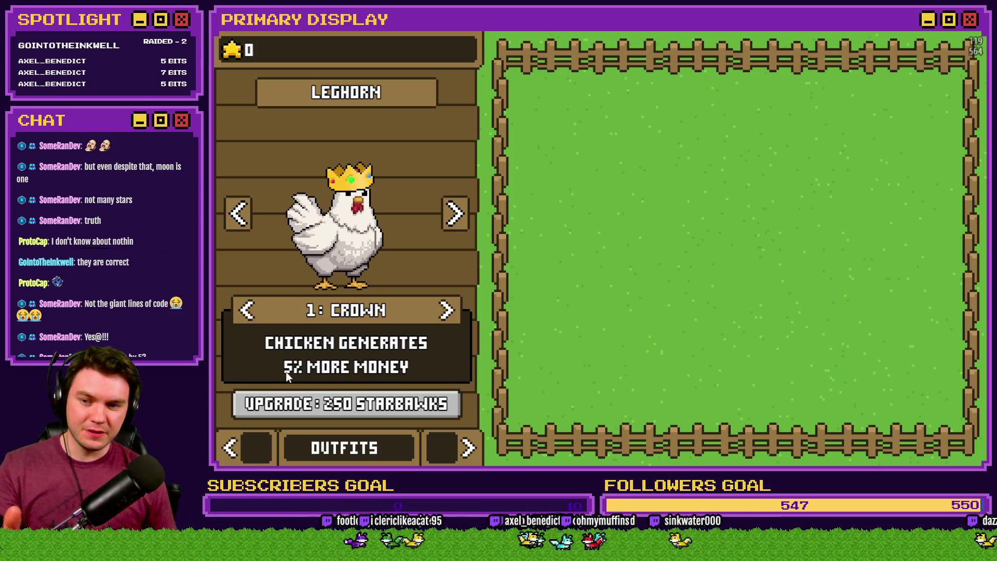
click(448, 312)
click(448, 311)
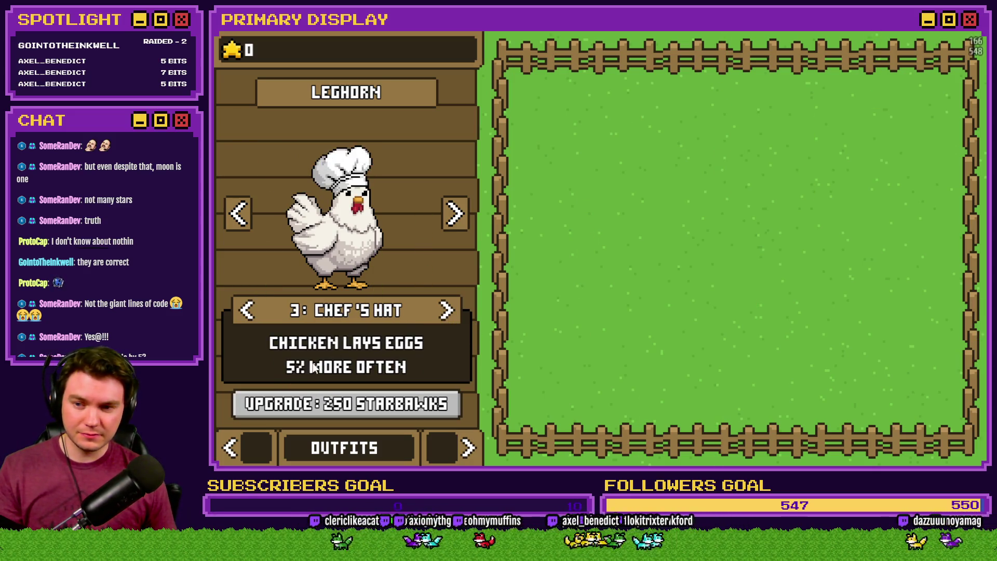
click(447, 312)
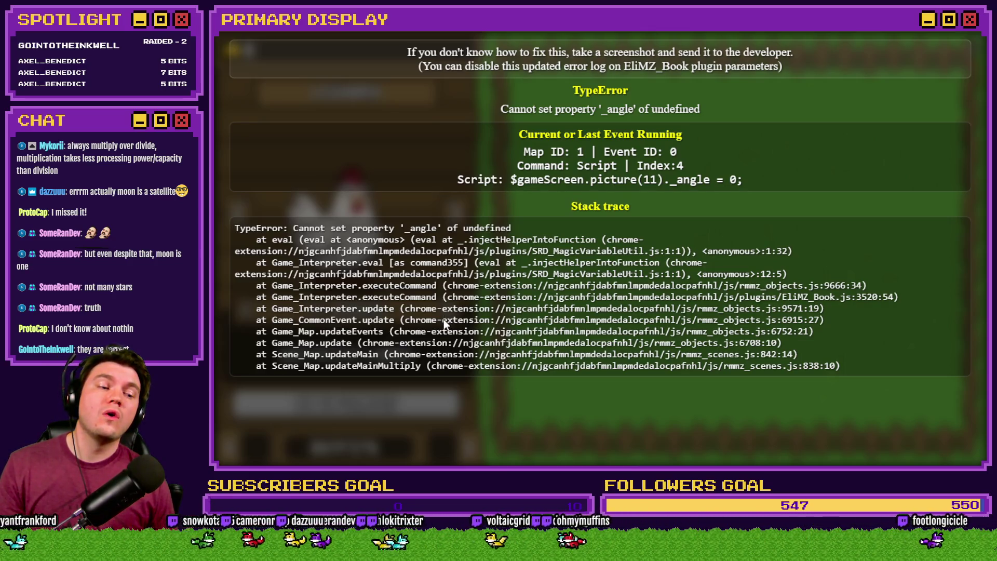
Reload, buy the free Leghorn, and page to Gold Chain showing 'Upgrade costs are 25000% cheaper'.
key(F5)
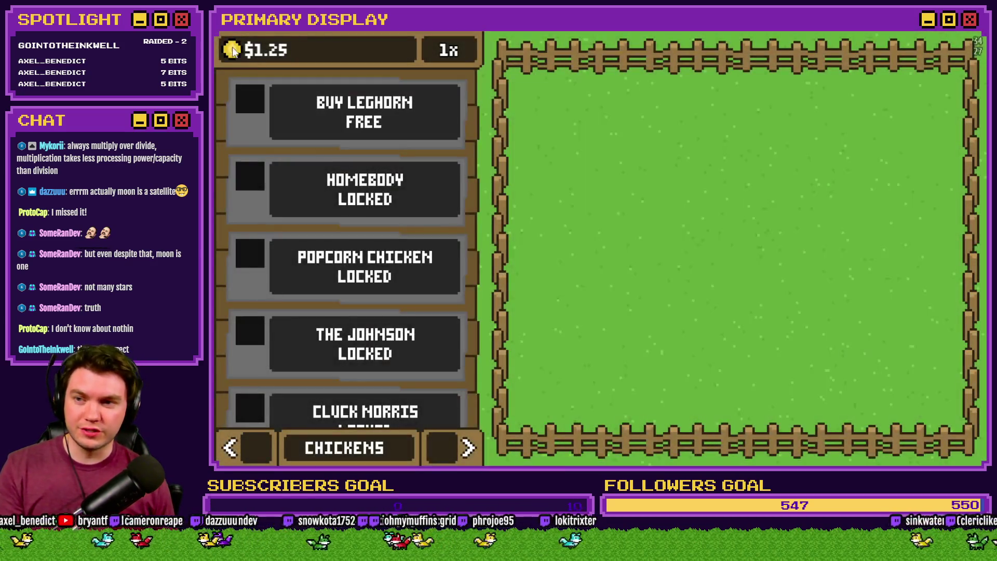
click(349, 125)
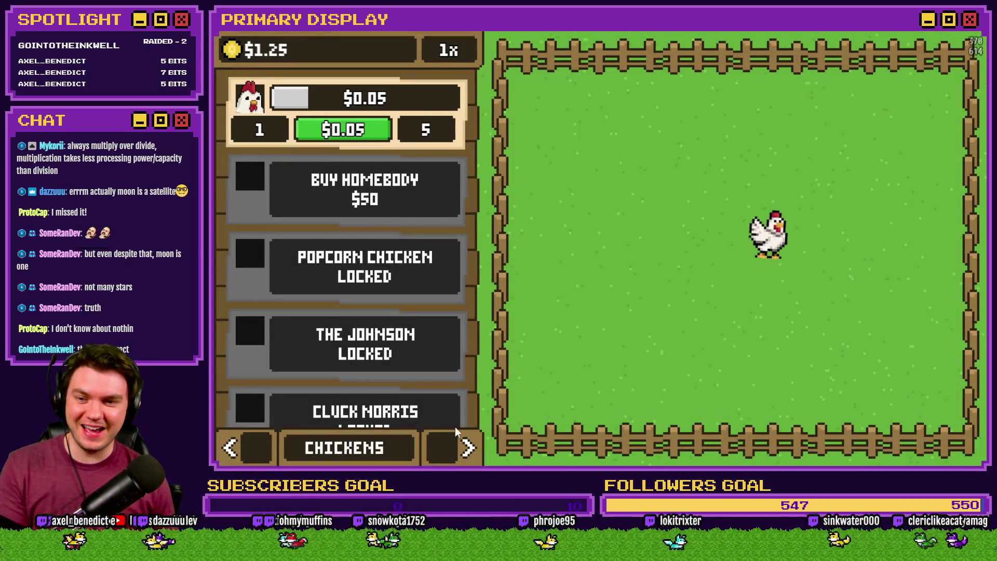
click(468, 448)
click(468, 448)
click(447, 310)
click(447, 311)
click(447, 310)
click(447, 310)
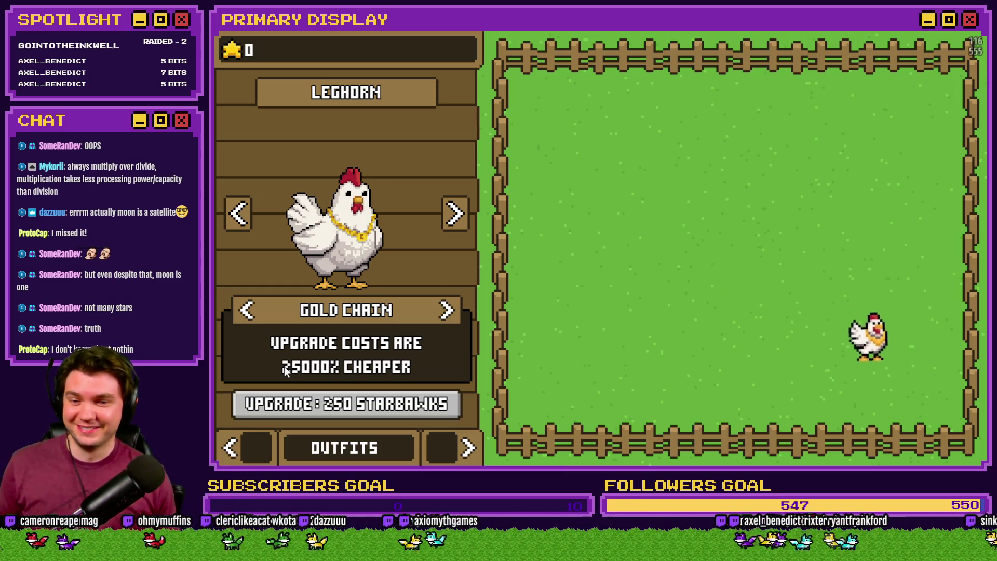
key(alt+F4)
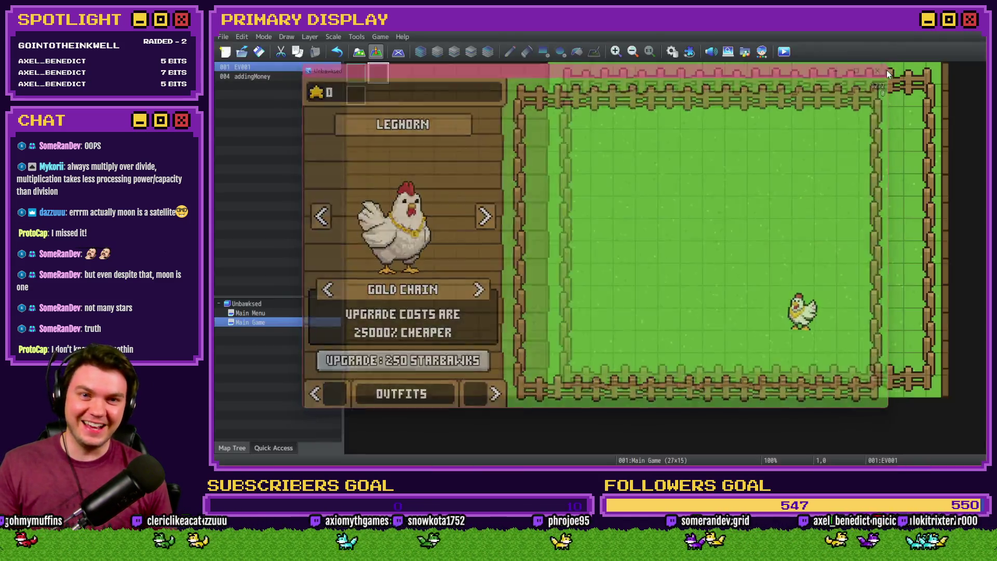
Reopen the Cosmetic Description component's text code in HUD Maker Ultra.
key(alt+Tab)
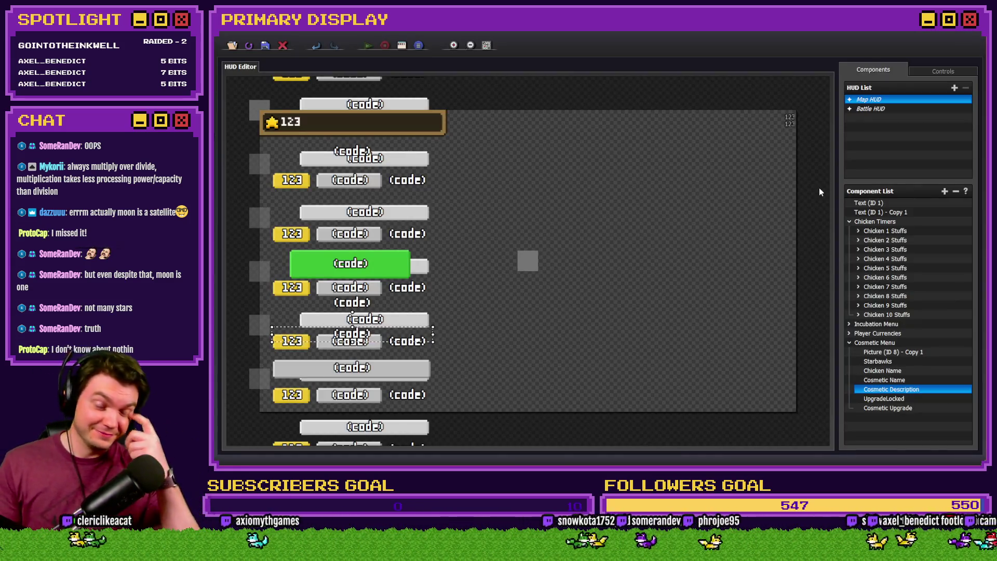
click(922, 391)
double_click(922, 396)
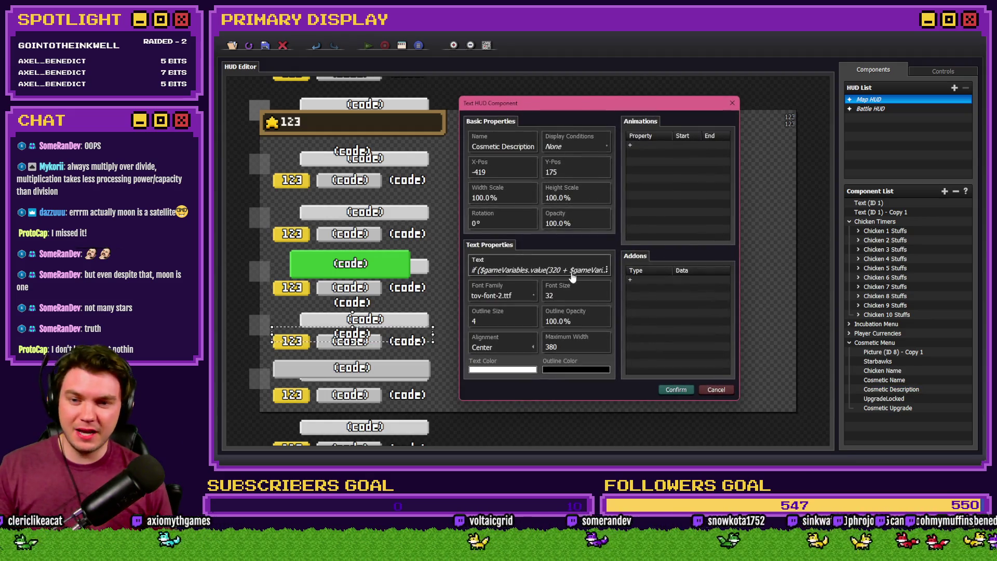
click(553, 277)
Change the multiplier on line 3 from 0.1 to 0.2.
drag(506, 358, 688, 360)
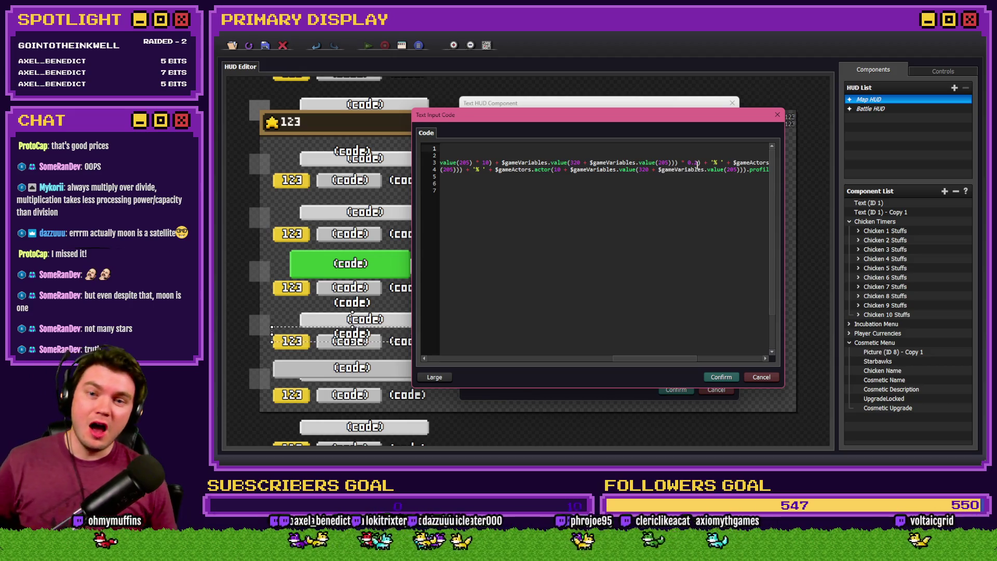
key(BackSpace)
text(2)
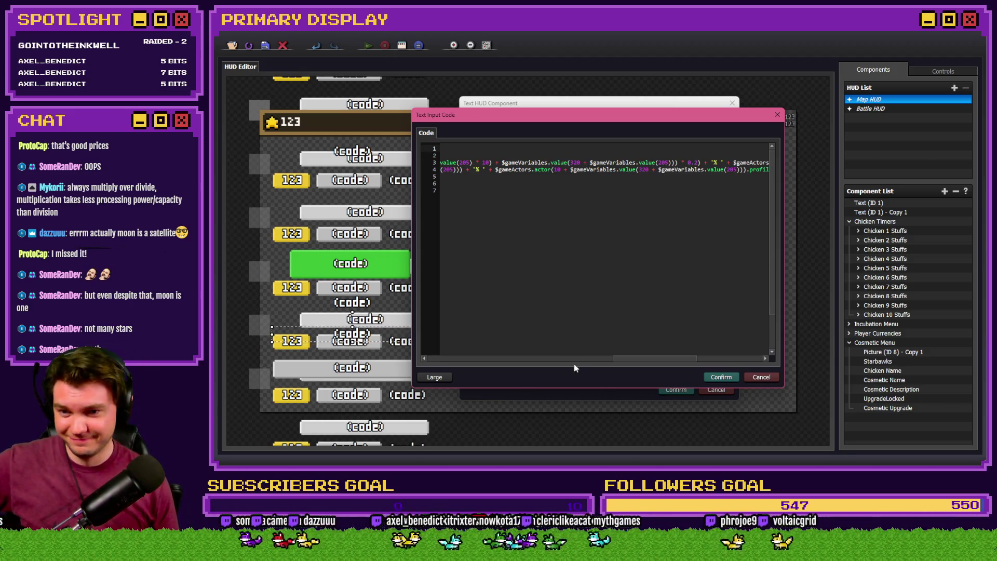
mouse_move(639, 358)
mouse_down()
mouse_move(584, 358)
mouse_move(596, 356)
mouse_up()
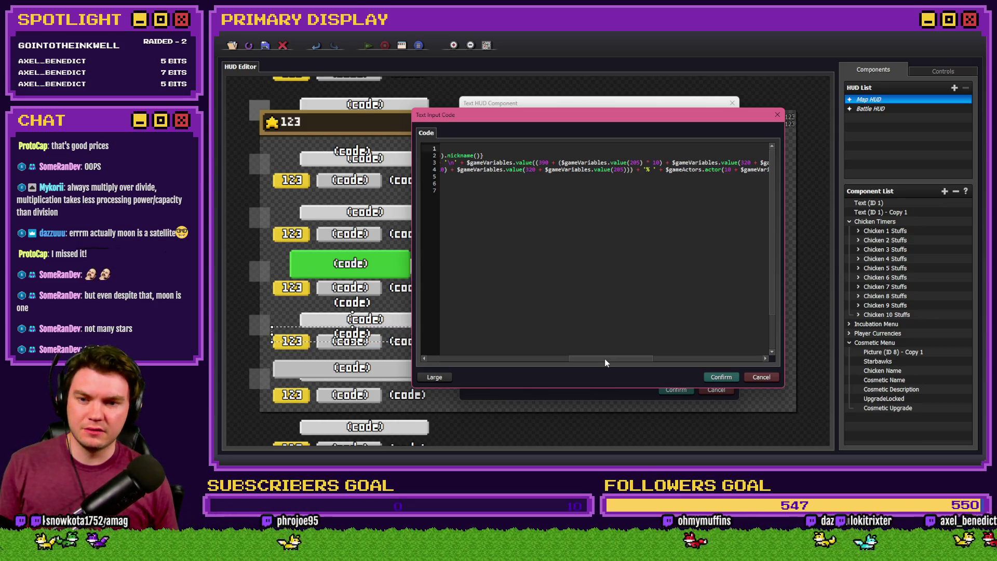
drag(605, 360, 466, 351)
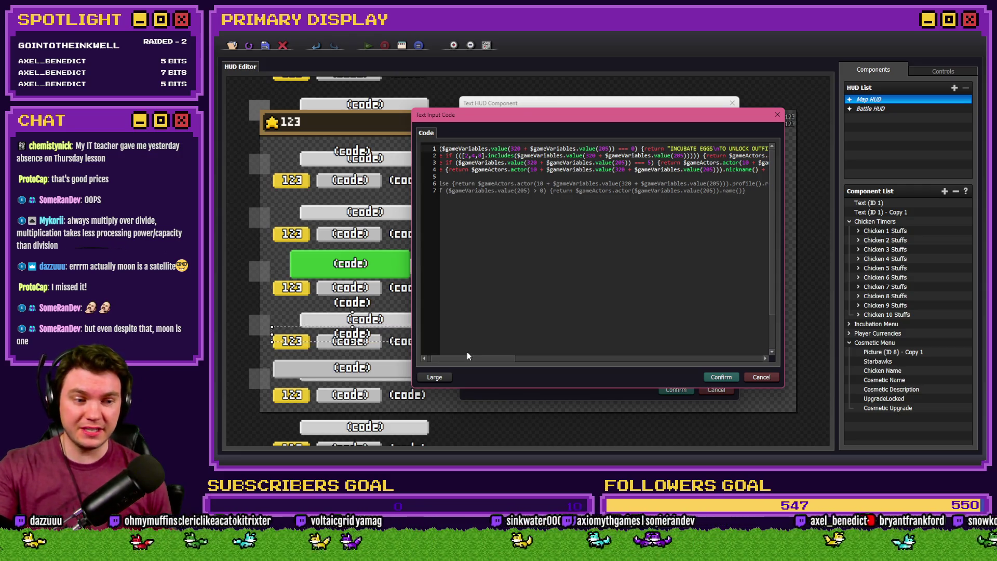
Delete the 0.2 multiplier and the extra '(' from line 3.
scroll(468, 352, right, 3)
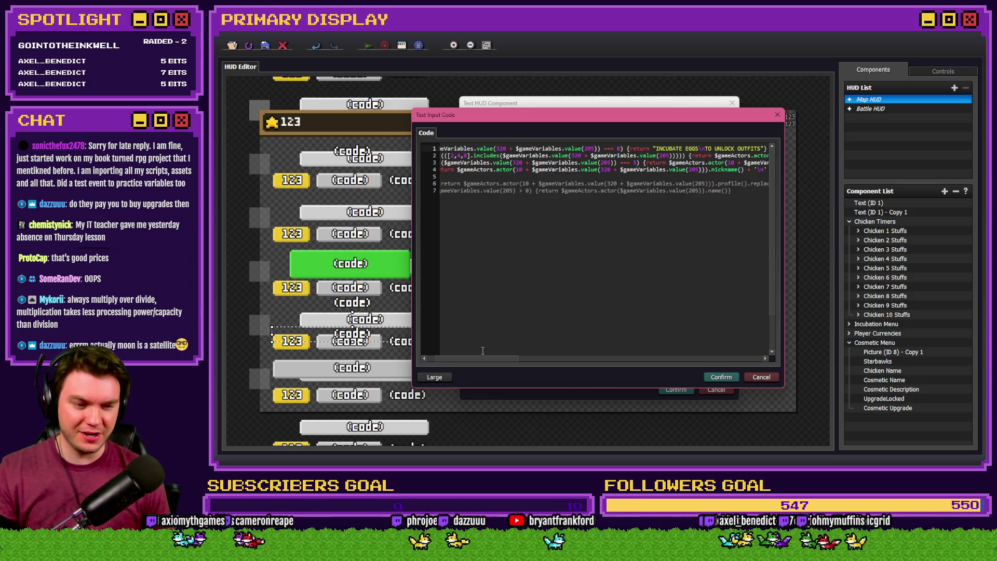
mouse_move(496, 359)
mouse_down()
mouse_move(675, 363)
mouse_move(667, 364)
mouse_up()
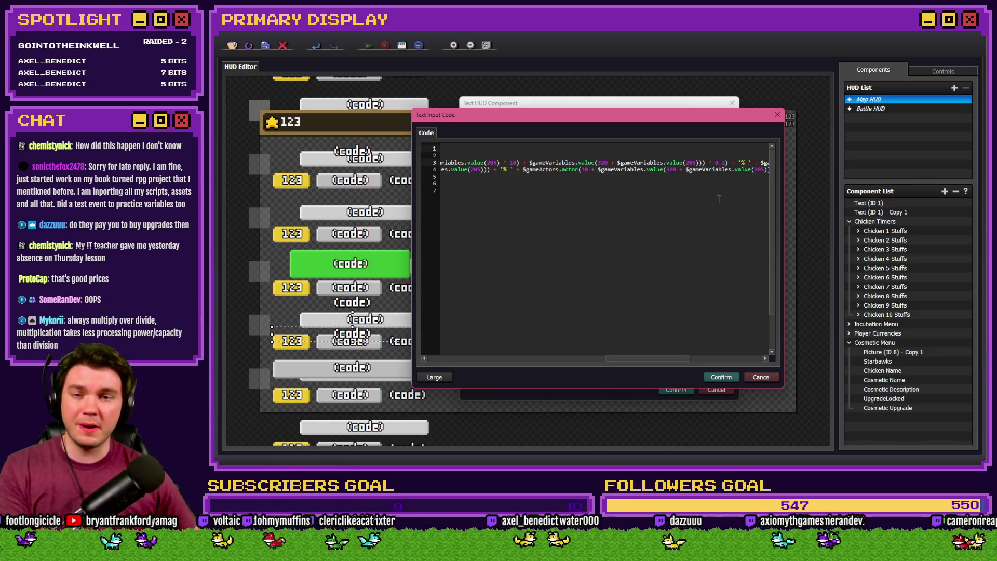
key(BackSpace)
key(BackSpace)
key(BackSpace)
mouse_move(614, 359)
mouse_down()
mouse_move(535, 360)
mouse_move(607, 362)
mouse_move(567, 358)
mouse_up()
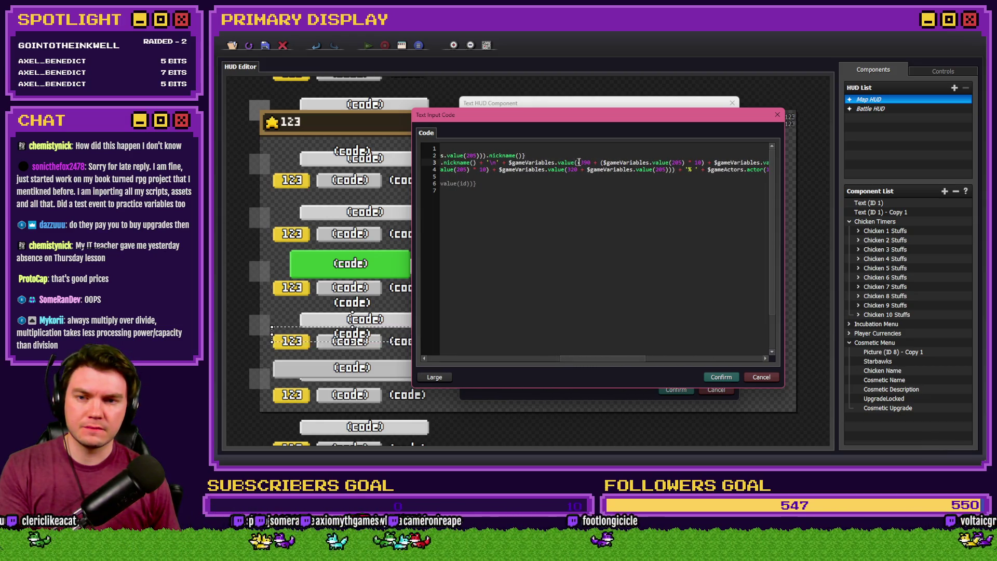
key(BackSpace)
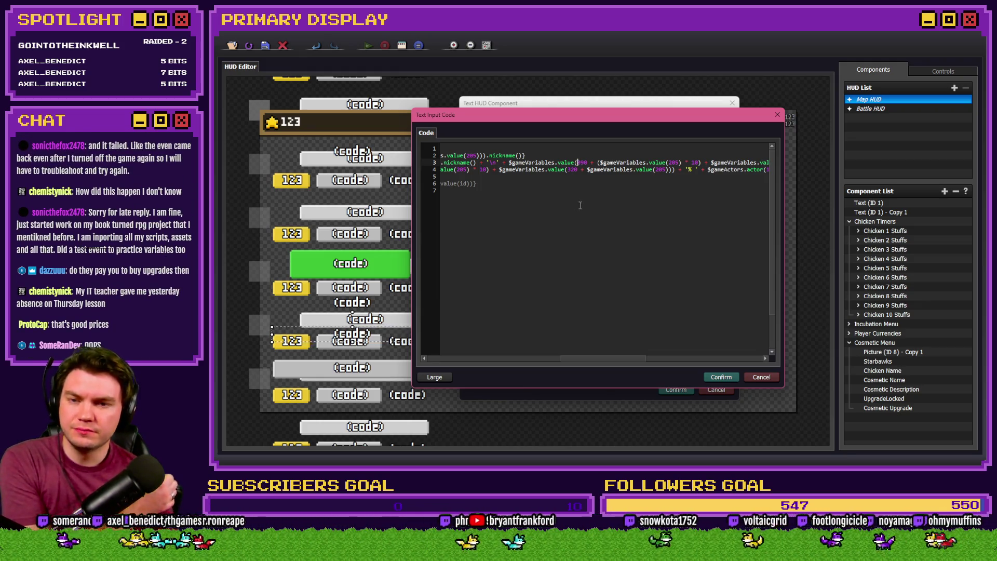
Review line 3, then confirm the code, text input and component dialogs.
drag(591, 365, 644, 369)
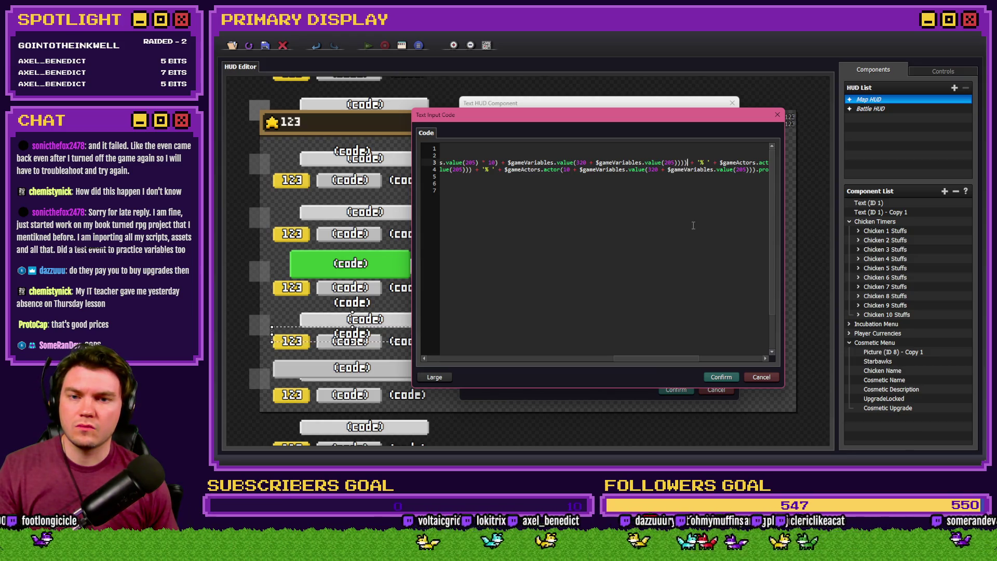
drag(670, 359, 626, 358)
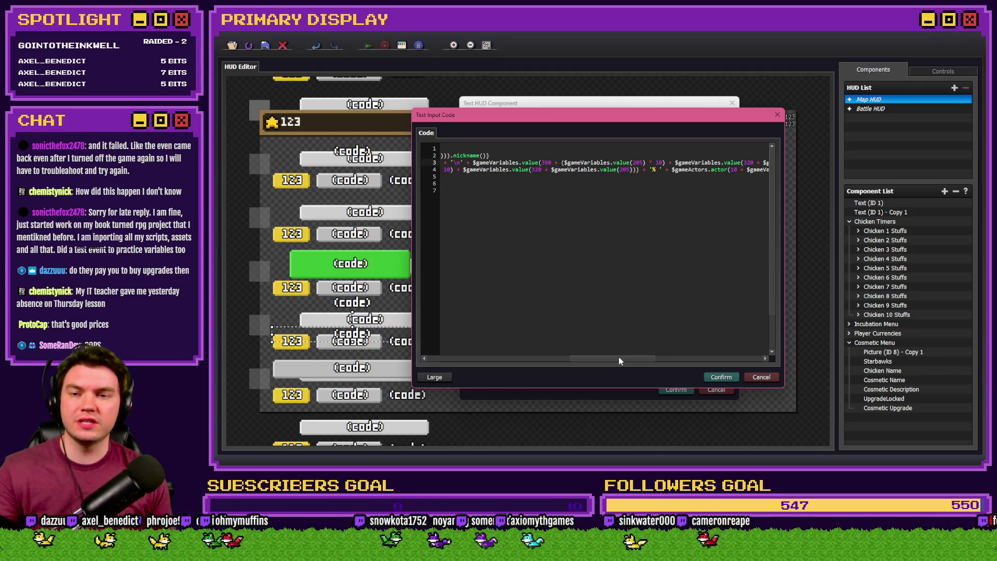
drag(616, 359, 615, 359)
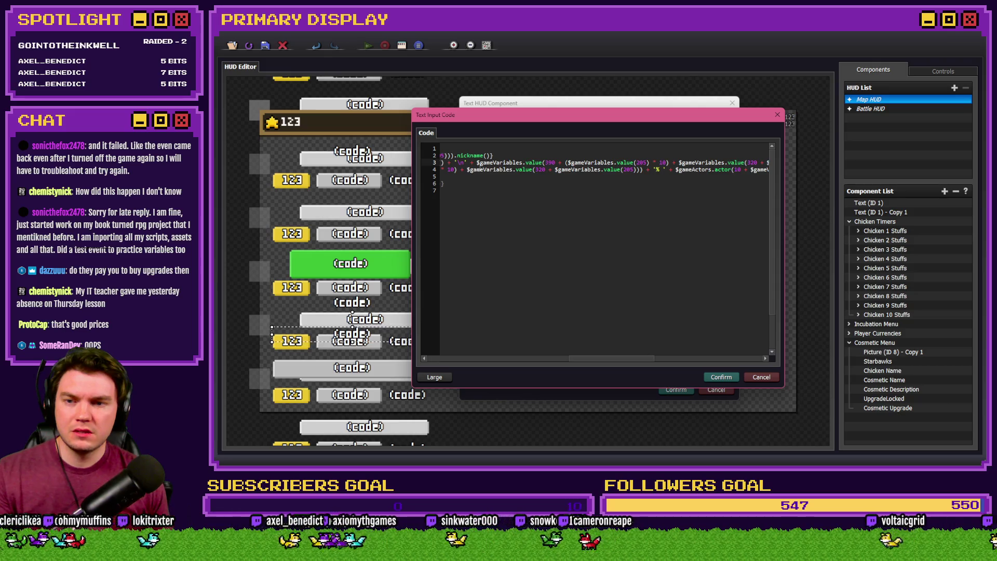
mouse_move(476, 162)
mouse_down()
mouse_move(773, 163)
mouse_move(740, 162)
mouse_up()
mouse_move(637, 362)
mouse_down()
mouse_move(609, 361)
mouse_move(629, 363)
mouse_move(617, 365)
mouse_up()
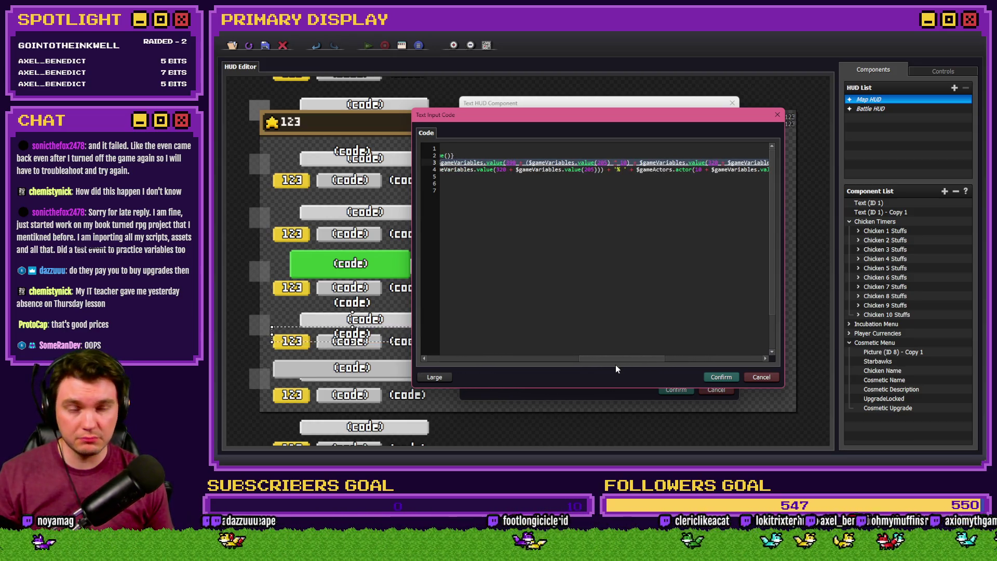
drag(616, 368, 613, 369)
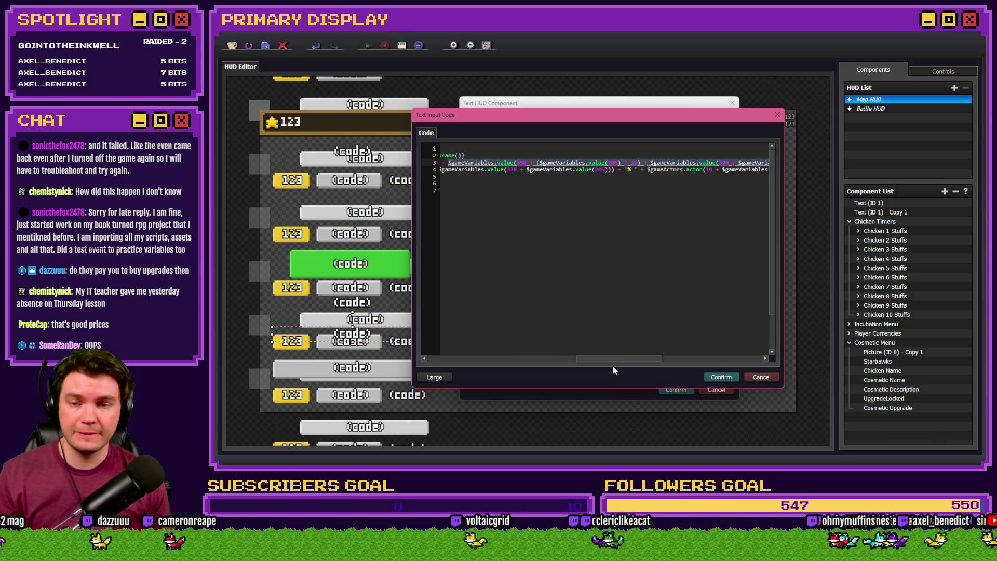
drag(613, 371, 612, 371)
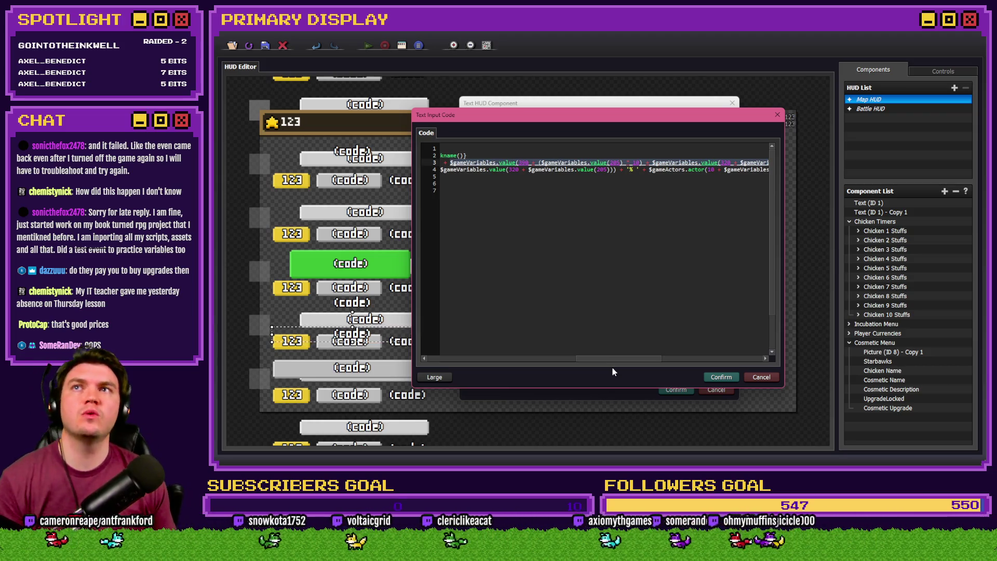
click(722, 377)
click(643, 287)
click(676, 390)
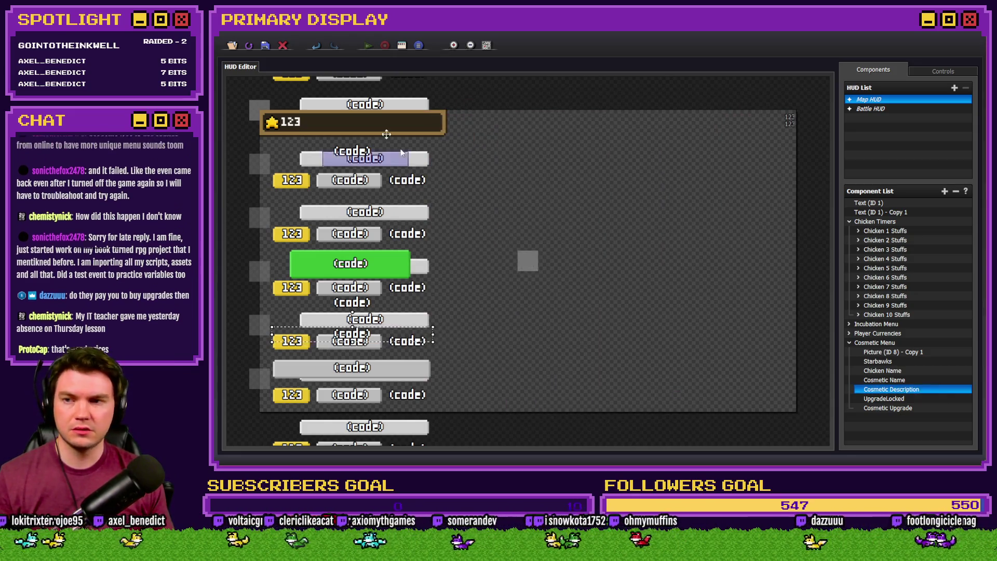
Playtest and view the Gold Chain outfit, whose description is blank, then close the game.
key(alt+Tab)
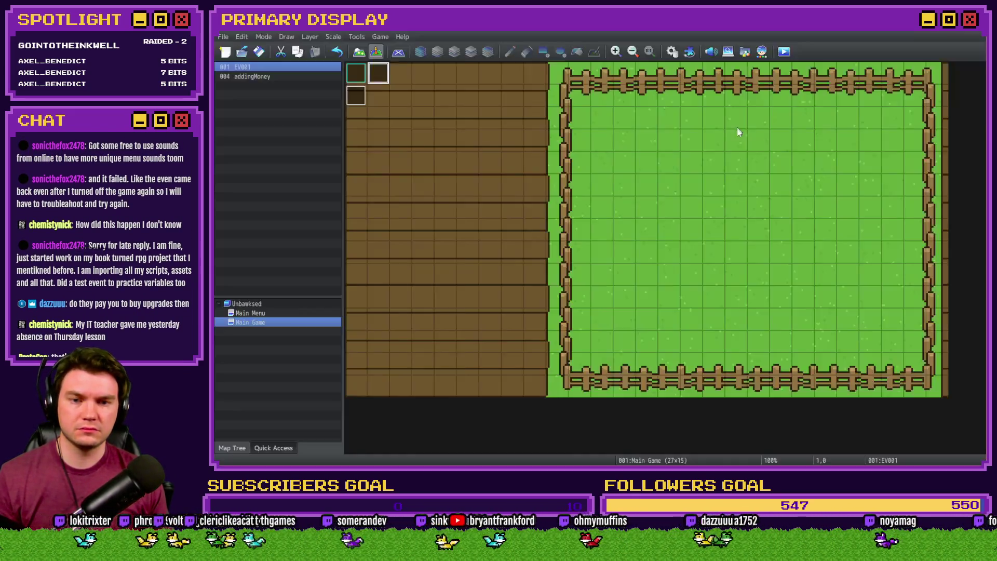
click(362, 32)
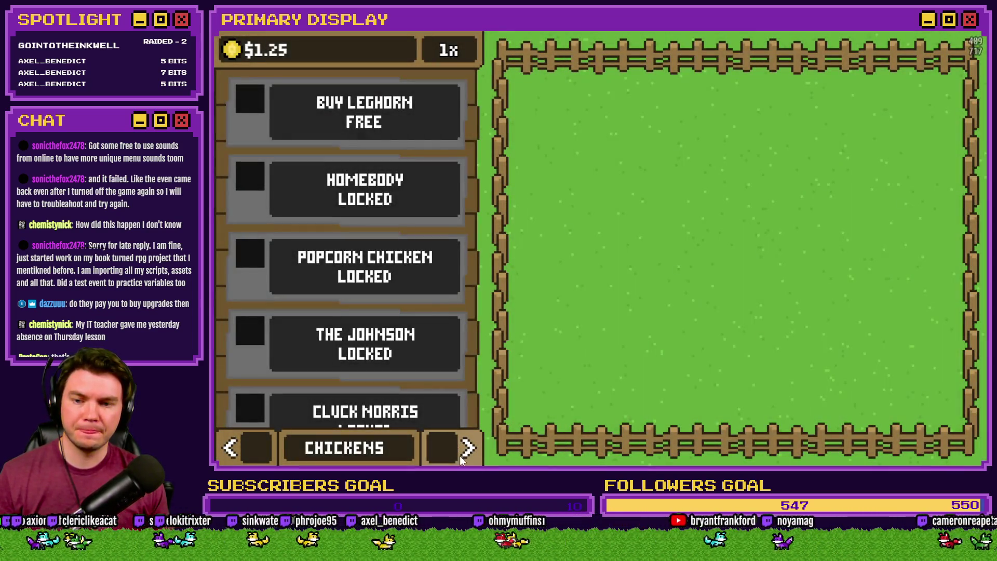
click(468, 447)
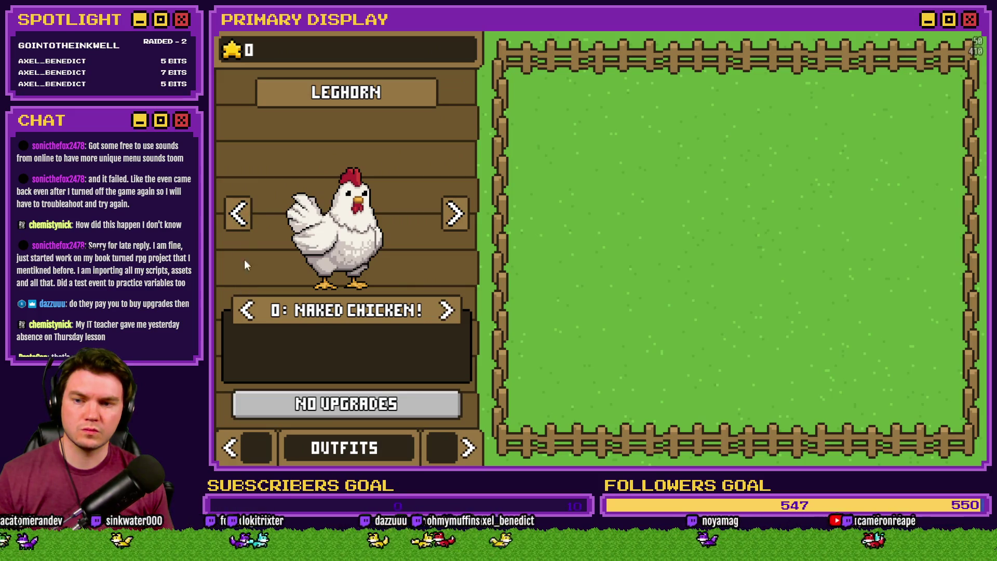
click(247, 310)
click(246, 310)
click(247, 310)
click(246, 310)
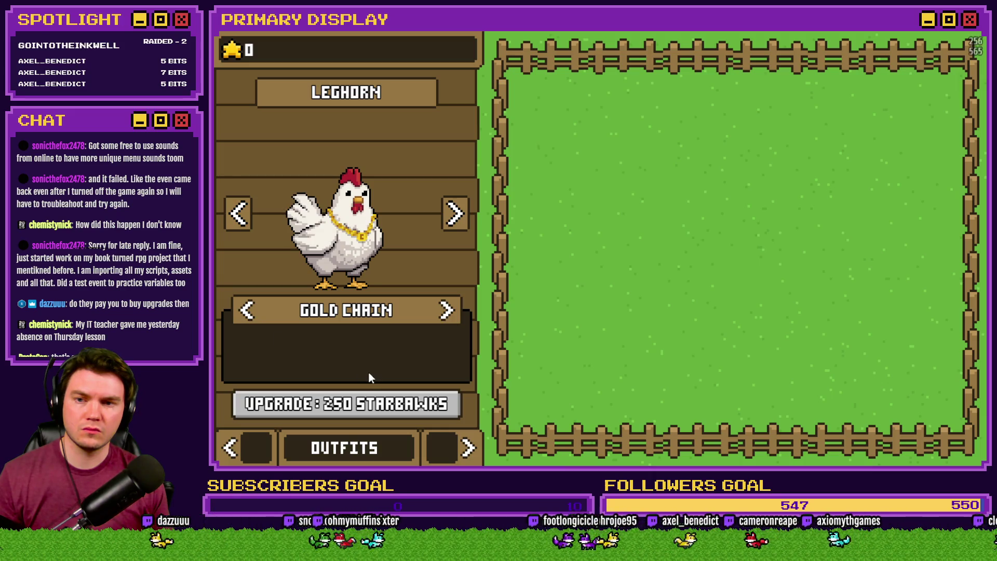
key(Escape)
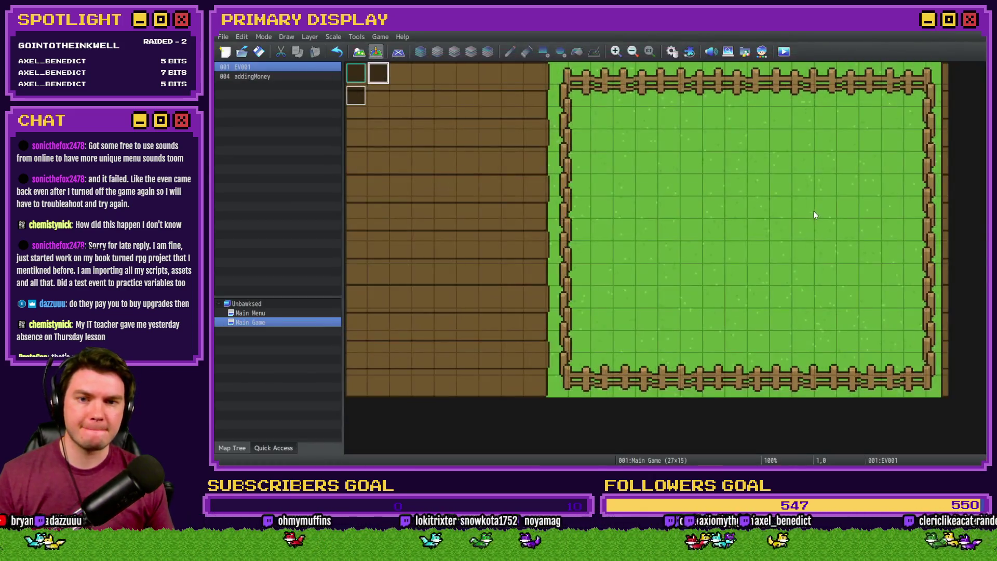
key(alt+Tab)
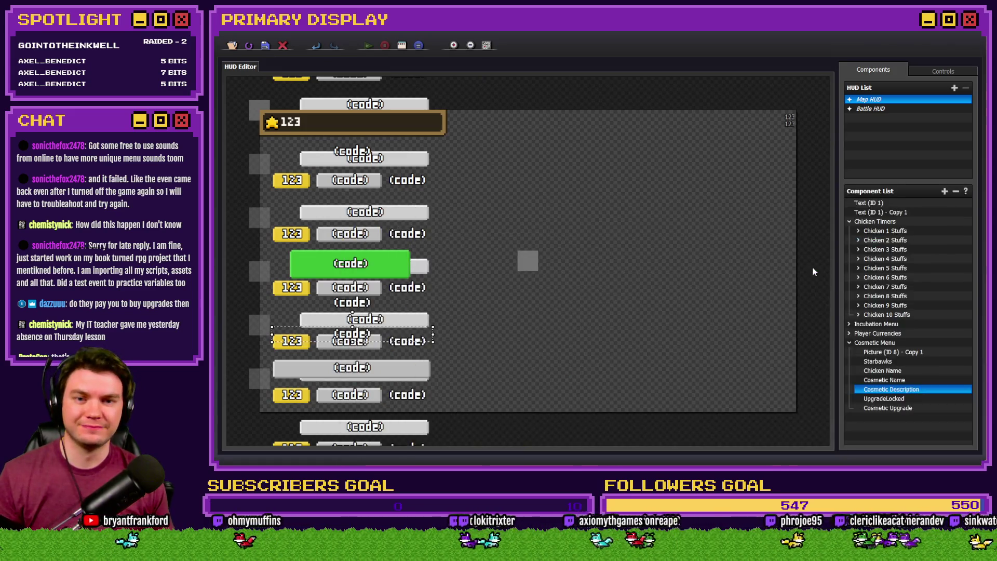
Reopen the Cosmetic Description text code in the full code editor.
key(Tab)
key(alt+Tab)
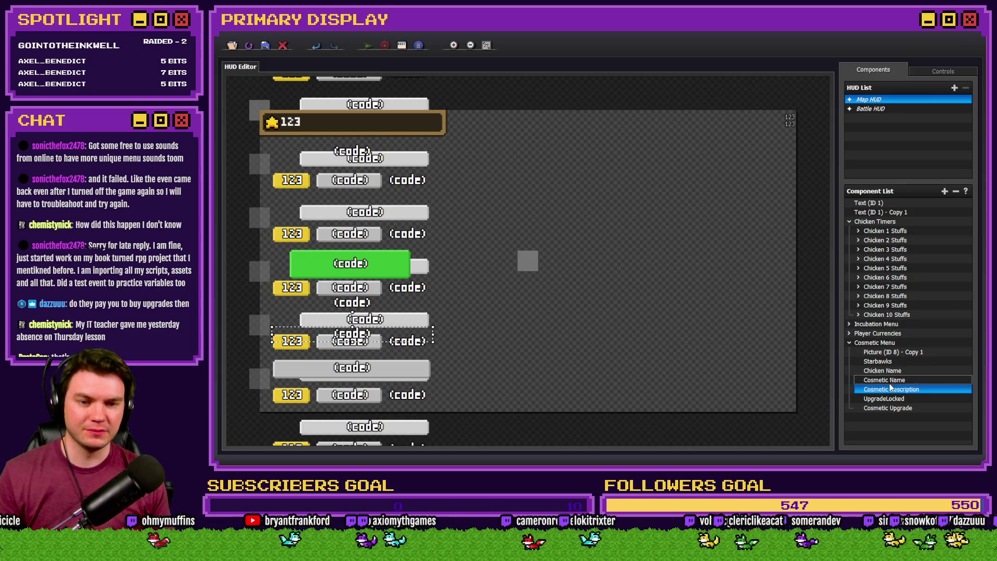
double_click(891, 389)
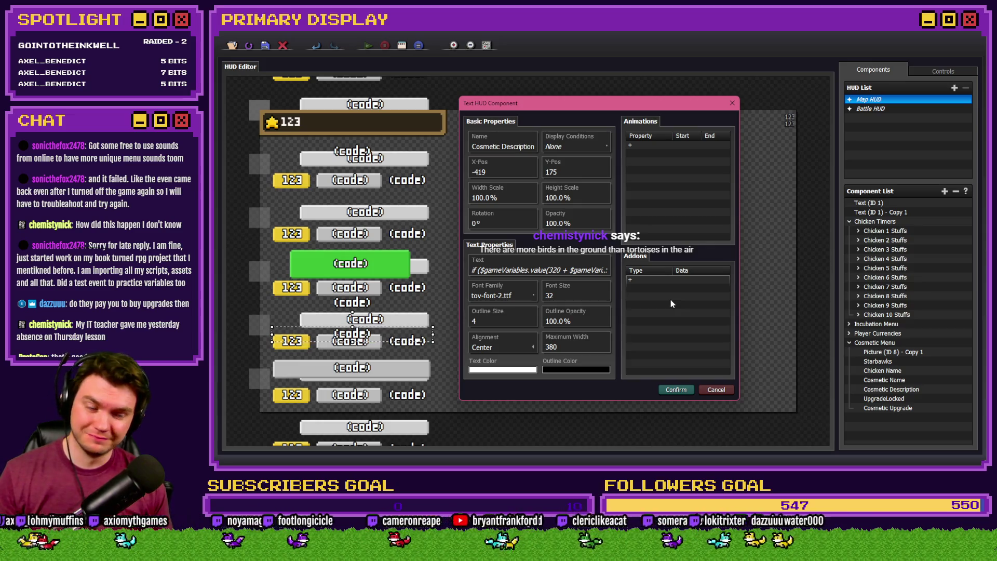
right_click(551, 277)
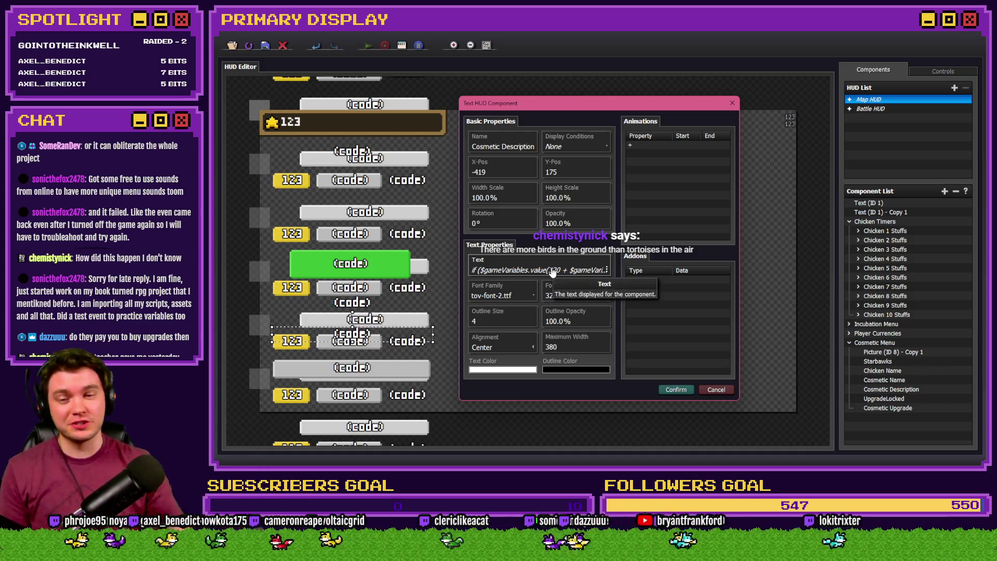
click(559, 285)
click(550, 251)
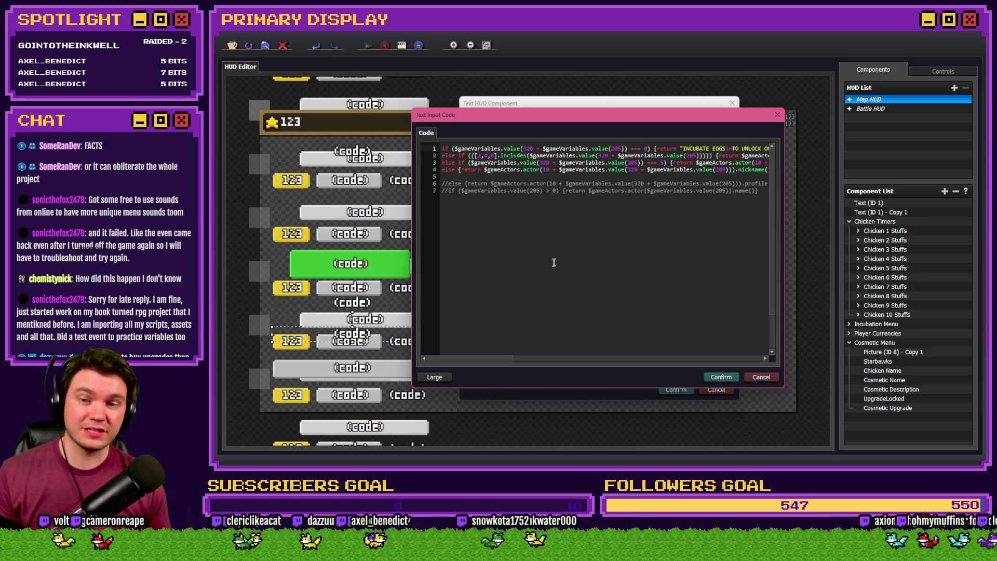
Delete the stray character on line 3 and confirm all three dialogs.
click(658, 163)
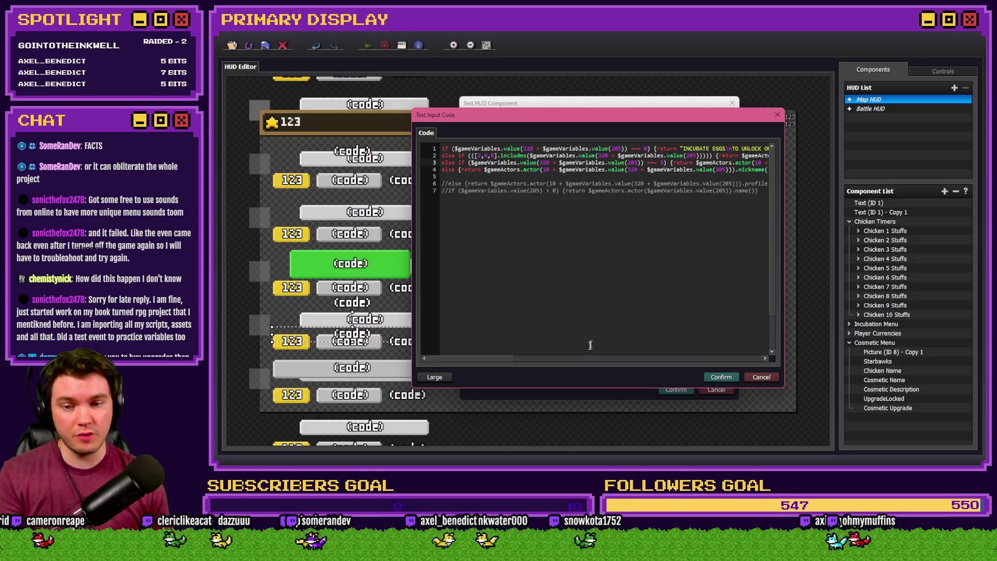
scroll(509, 361, down, 1)
scroll(567, 225, up, 1)
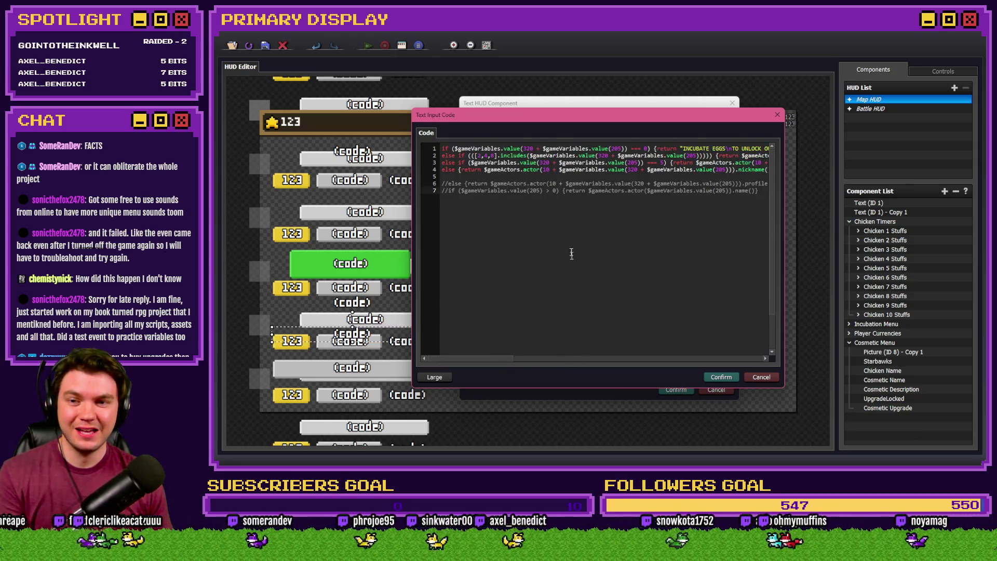
click(590, 163)
mouse_move(504, 357)
mouse_down()
mouse_move(677, 352)
mouse_move(632, 358)
mouse_move(661, 357)
mouse_up()
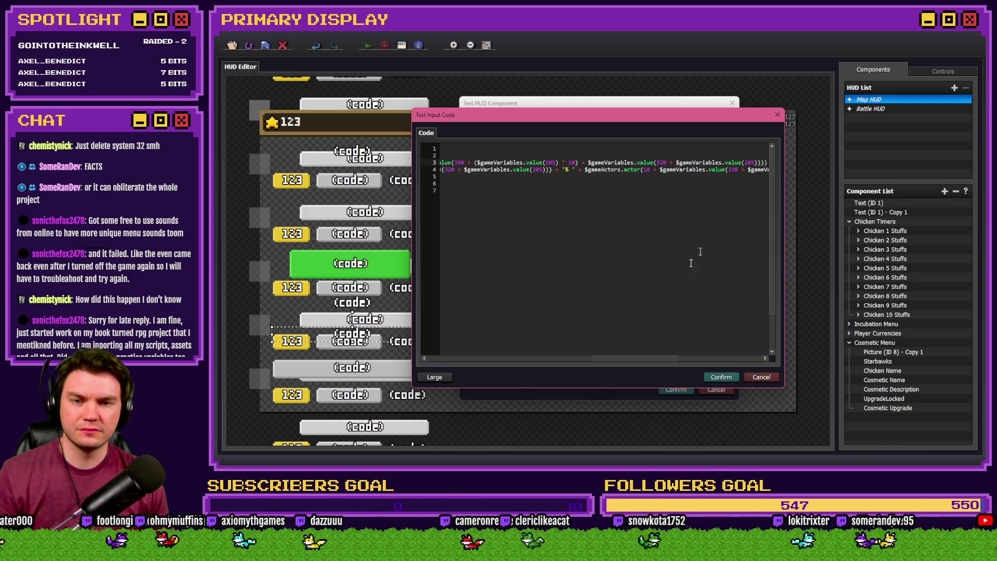
drag(592, 359, 610, 361)
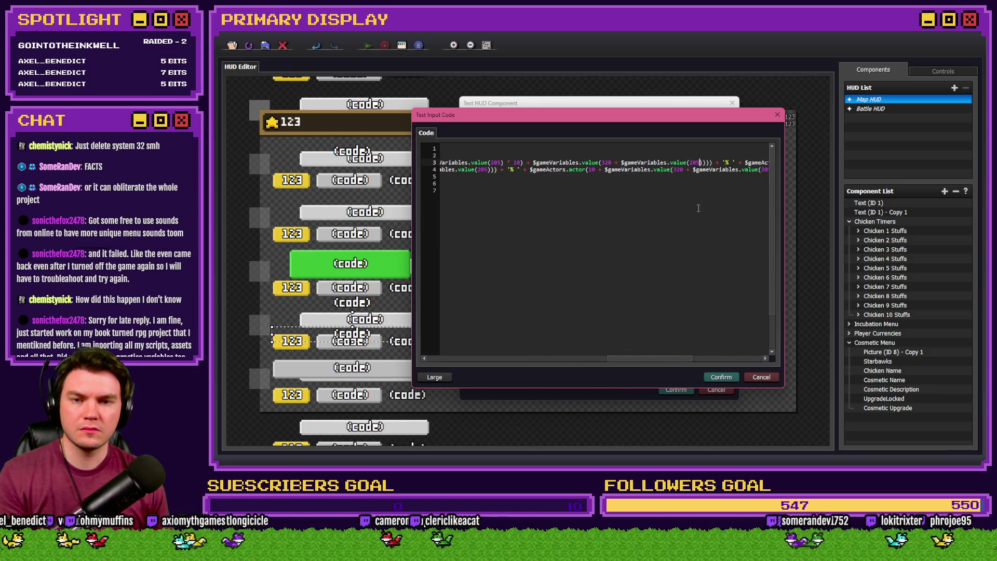
key(Delete)
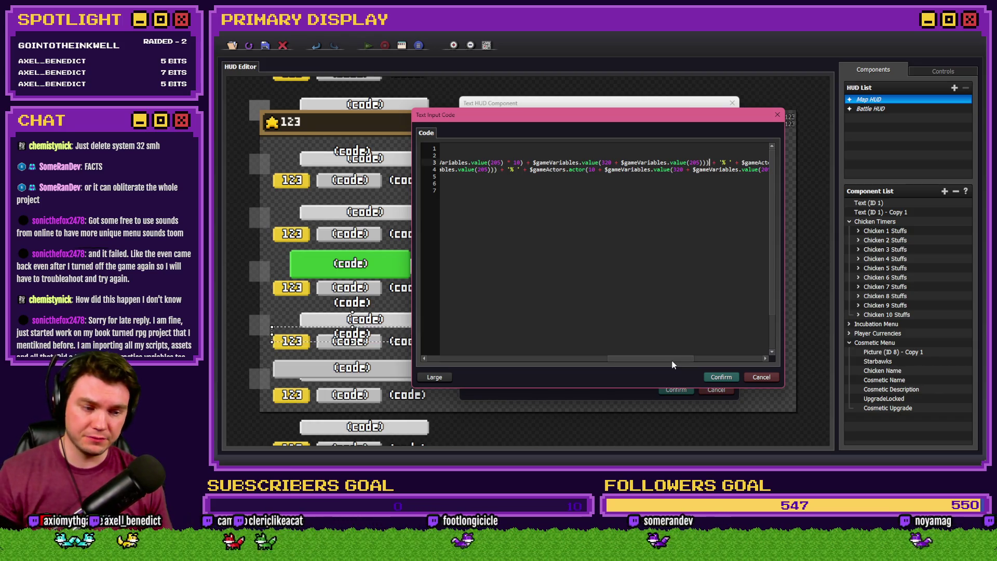
drag(672, 364, 641, 365)
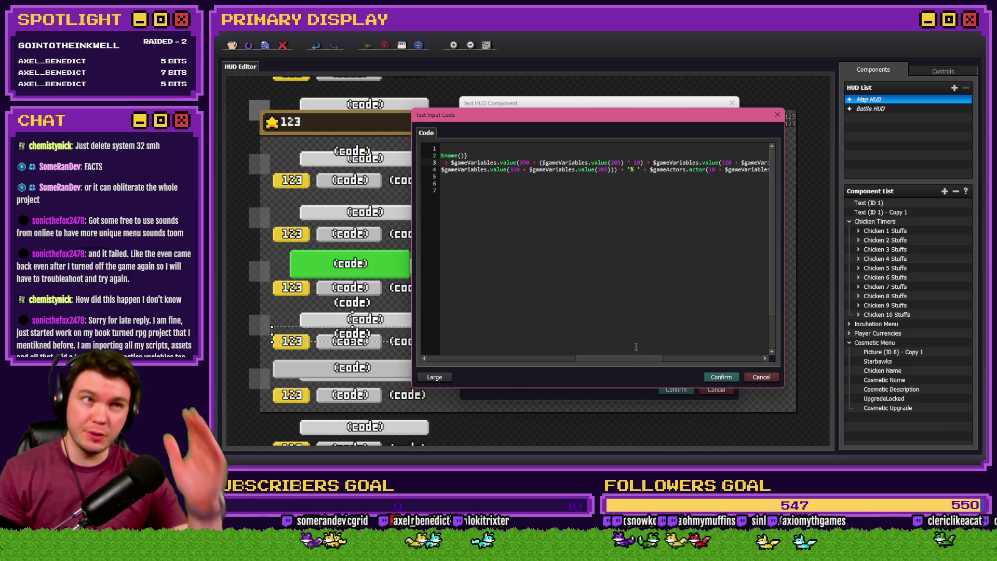
mouse_move(630, 358)
mouse_down()
mouse_move(622, 359)
mouse_move(647, 358)
mouse_up()
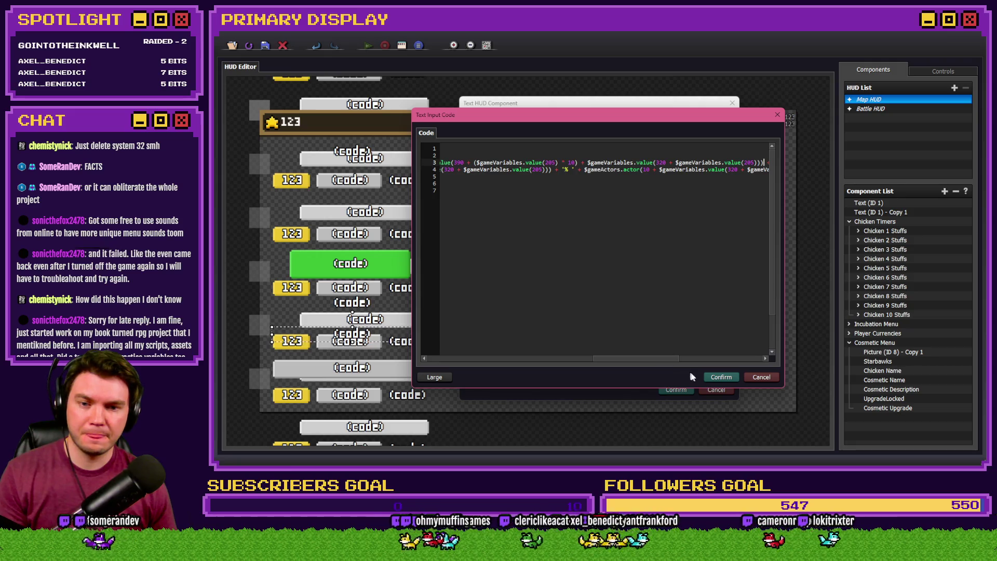
click(711, 377)
click(641, 288)
click(676, 389)
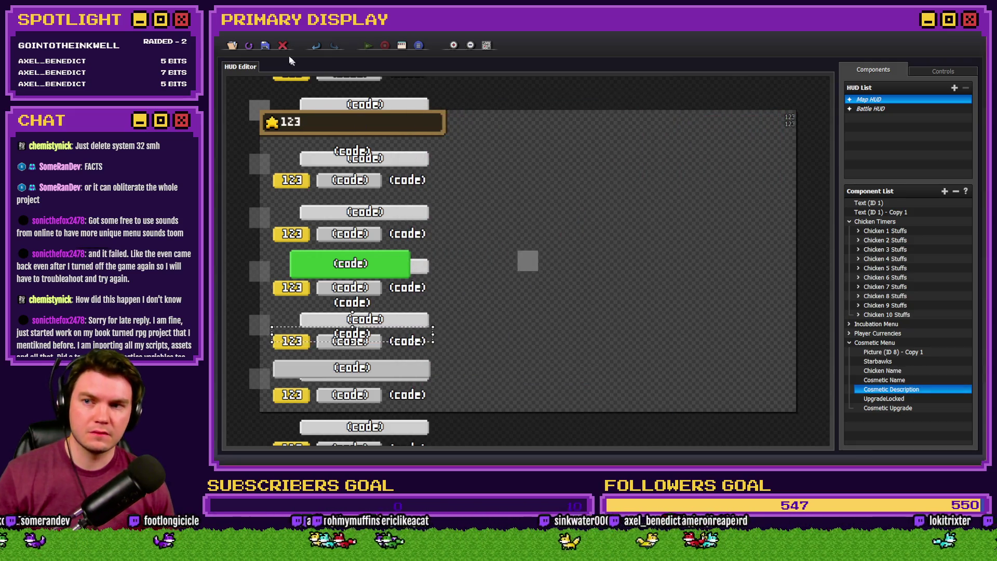
Save and playtest, finding Gold Chain now reads 'Upgrade costs are 5% cheaper'.
click(265, 45)
click(784, 51)
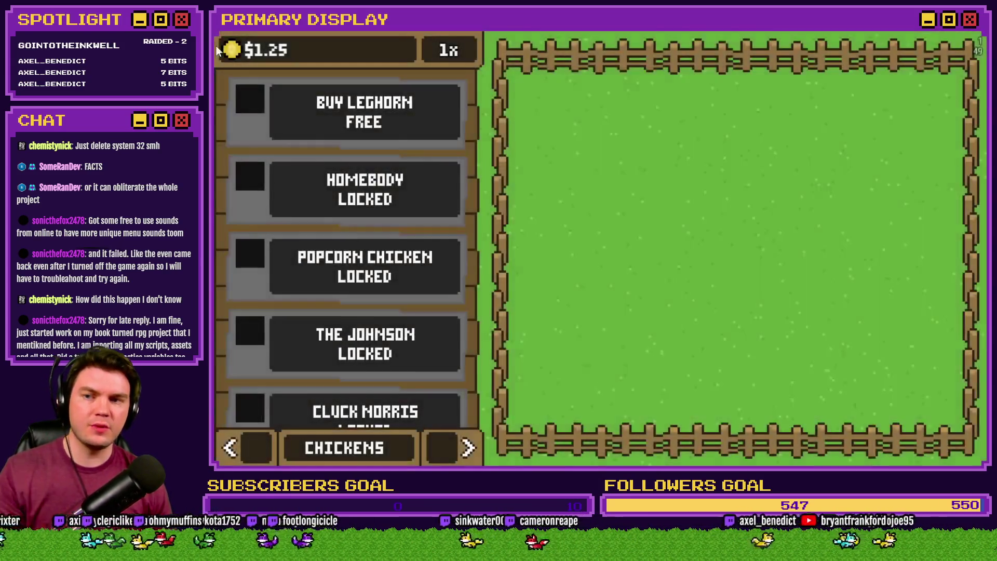
click(461, 455)
click(460, 455)
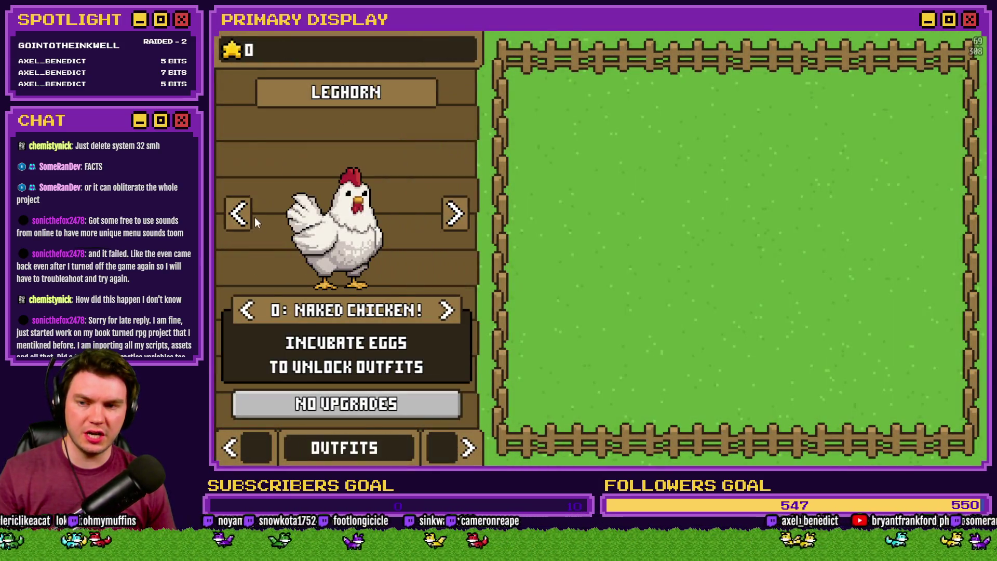
click(237, 314)
click(237, 314)
click(237, 313)
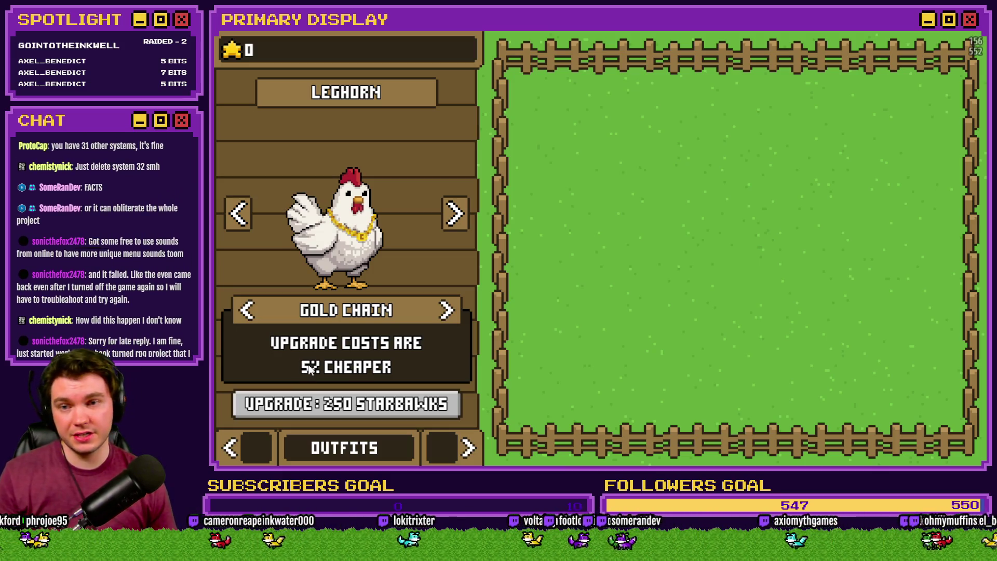
click(248, 310)
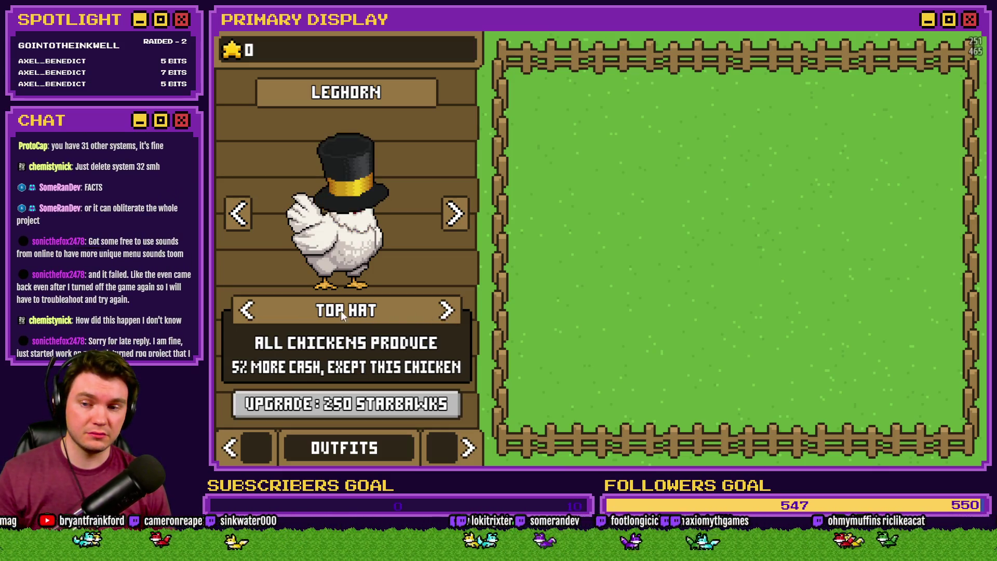
click(248, 310)
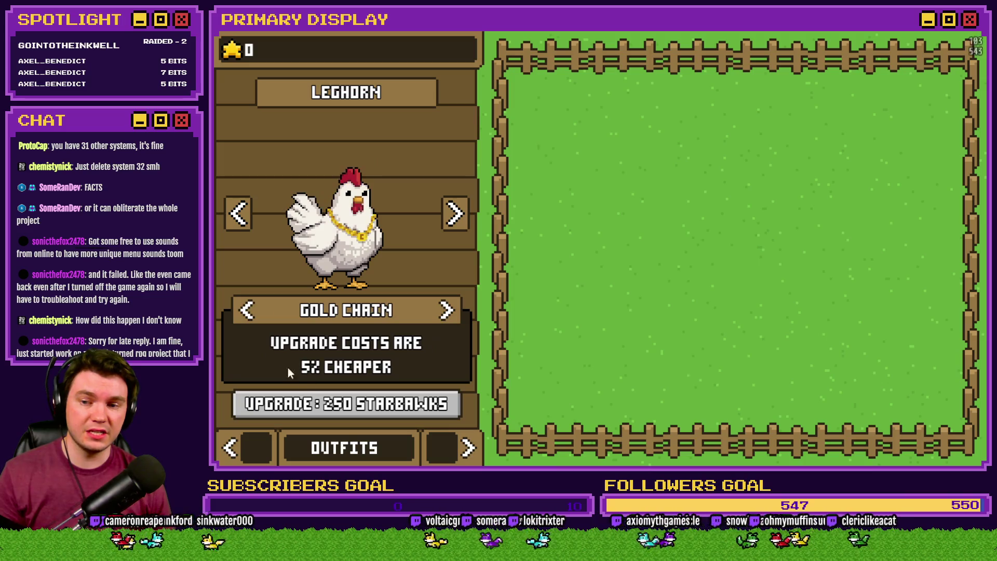
Close the game and reopen the Cosmetic Description properties.
click(977, 30)
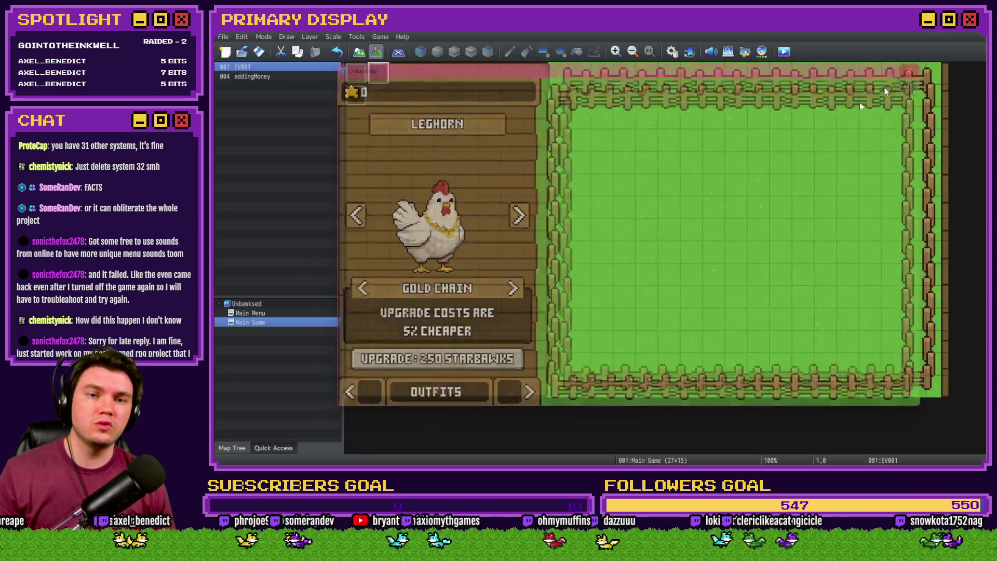
click(887, 391)
double_click(888, 391)
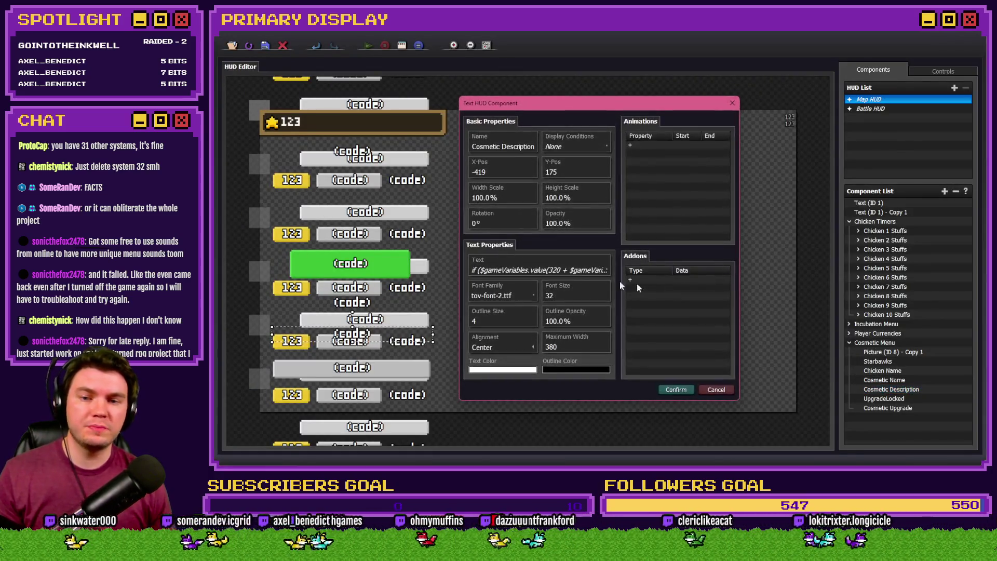
Revise line 3's percentage multiplier, confirm, save the HUD project and start a playtest.
click(540, 271)
click(562, 249)
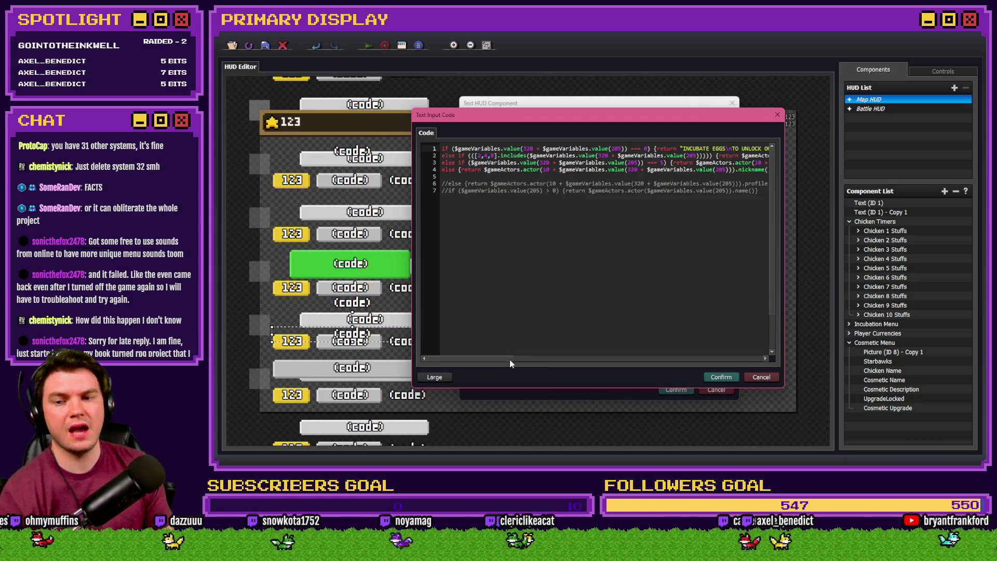
drag(510, 359, 539, 366)
mouse_move(544, 368)
mouse_down()
mouse_move(680, 366)
mouse_move(659, 367)
mouse_up()
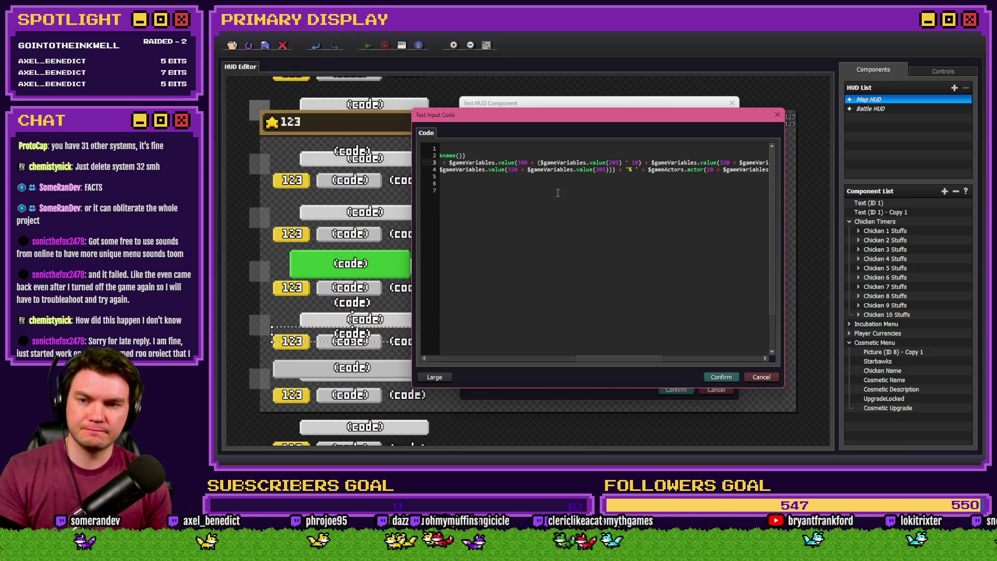
drag(578, 358, 618, 359)
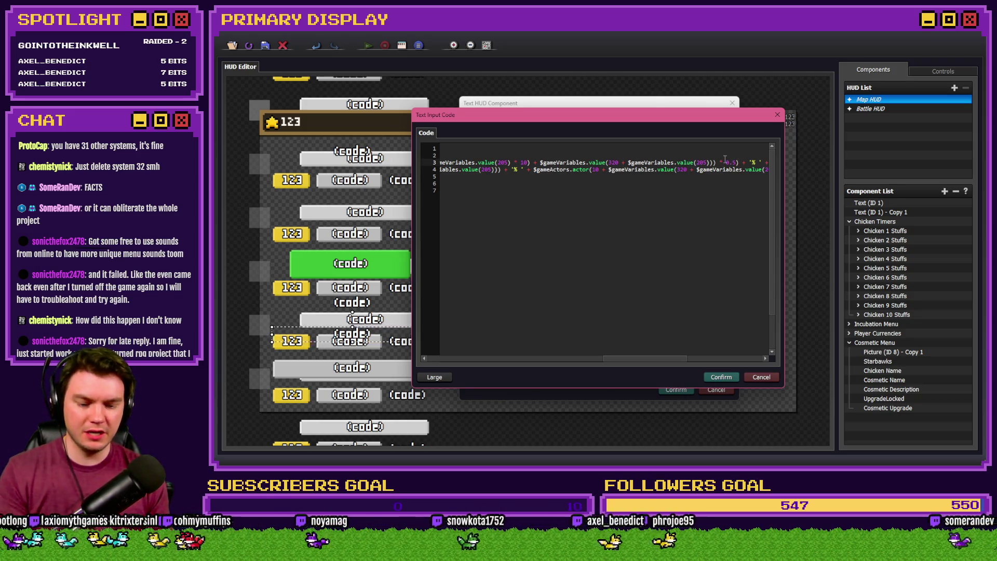
click(729, 382)
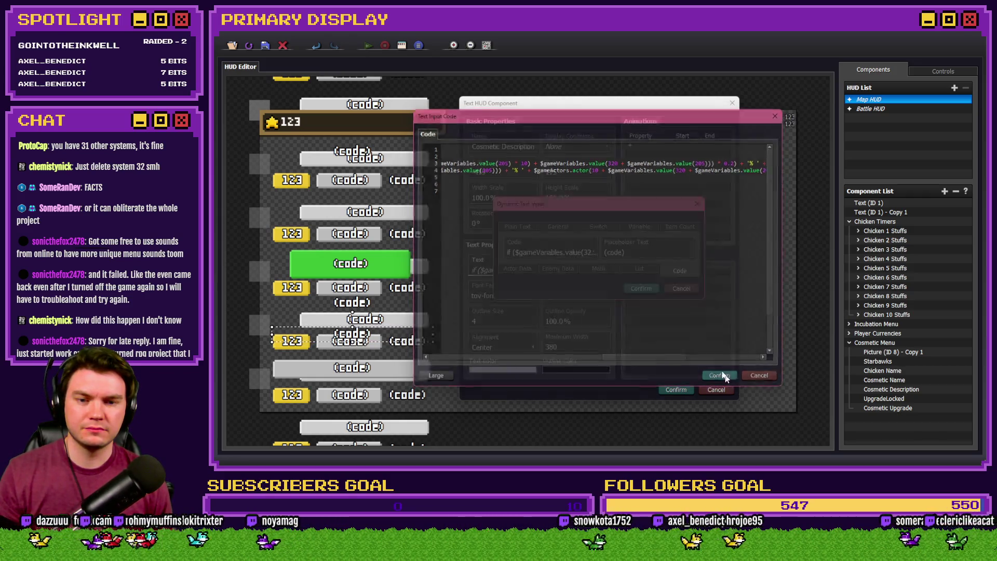
click(675, 390)
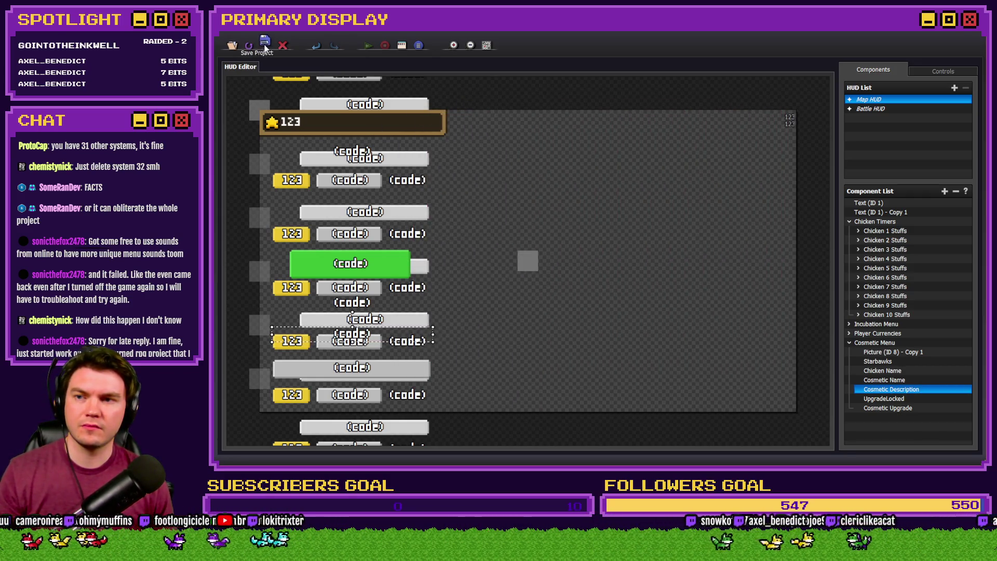
click(265, 45)
click(782, 53)
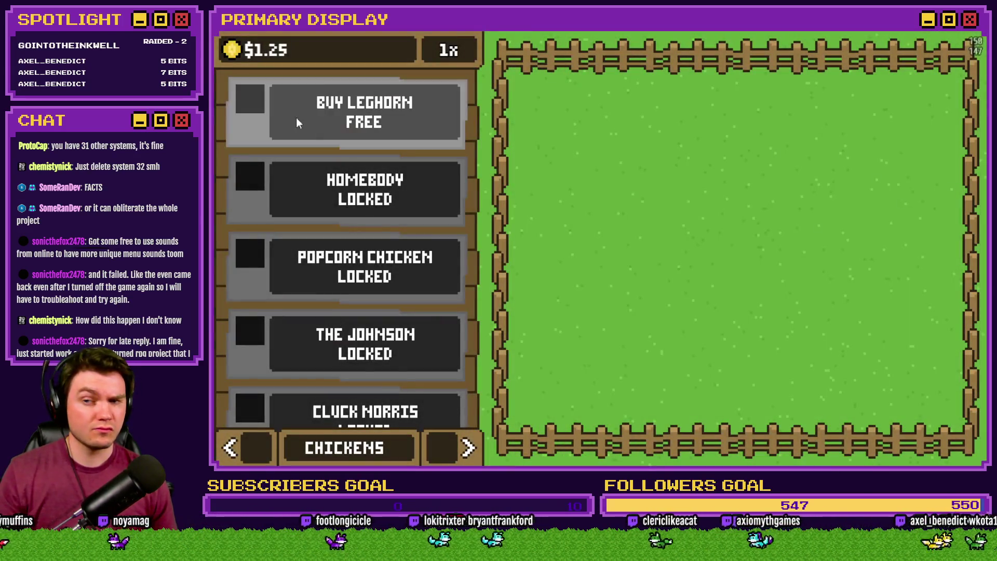
Switch the shop to Outfits and cycle to the Gold Chain.
click(463, 450)
click(464, 450)
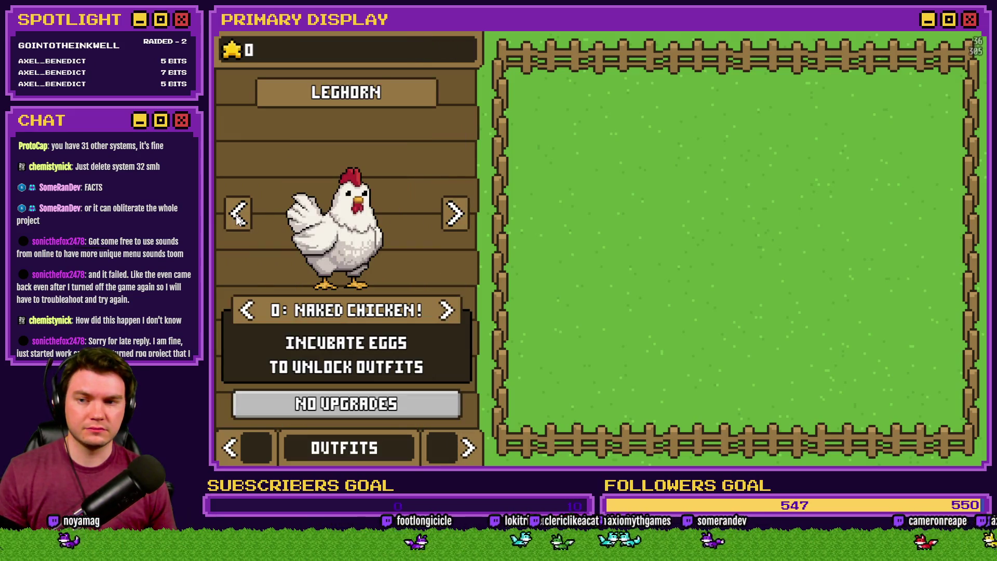
click(247, 311)
click(247, 310)
click(248, 310)
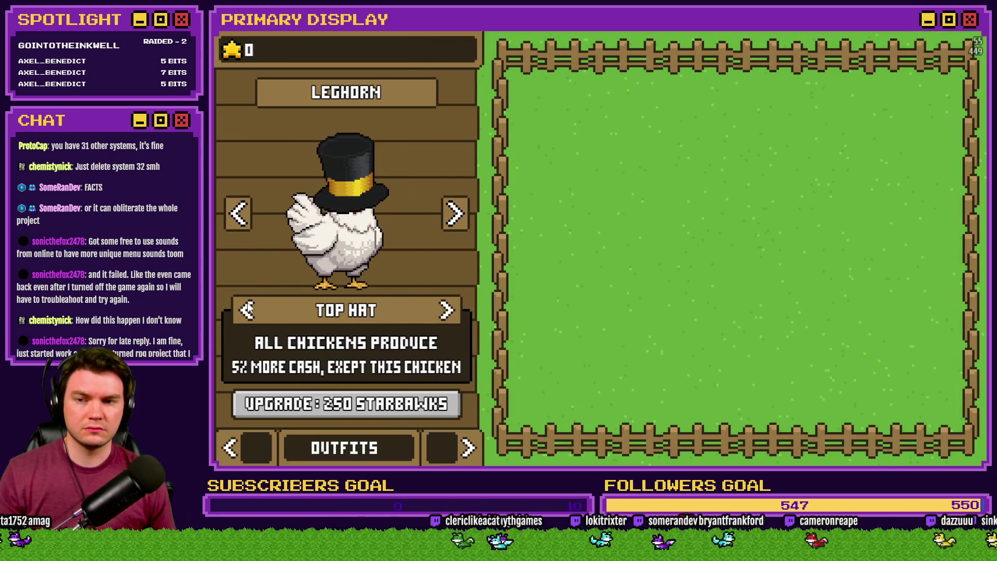
click(247, 310)
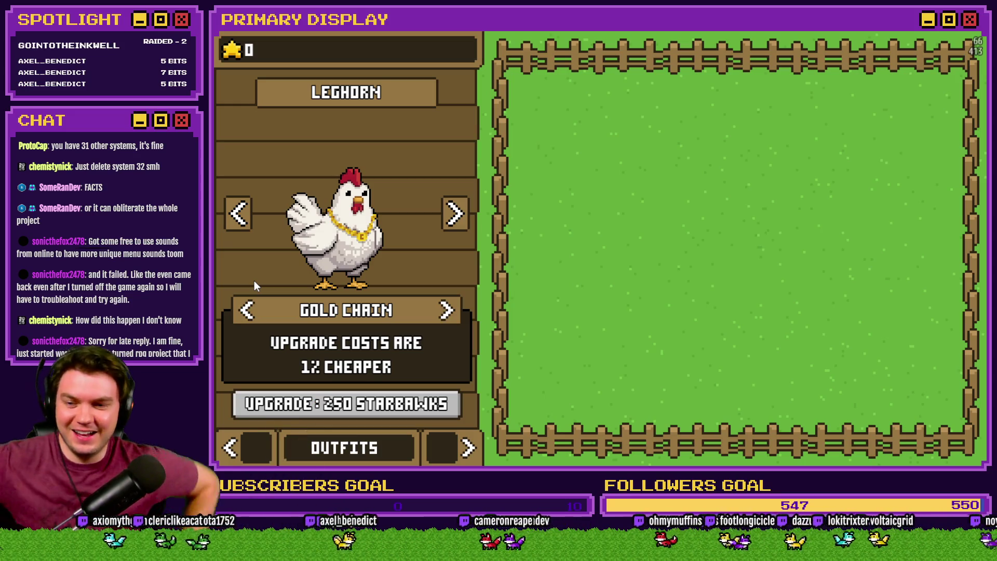
Grant debug stars and upgrade Gold Chain fully to 'Upgrade costs are 20% cheaper'.
click(236, 50)
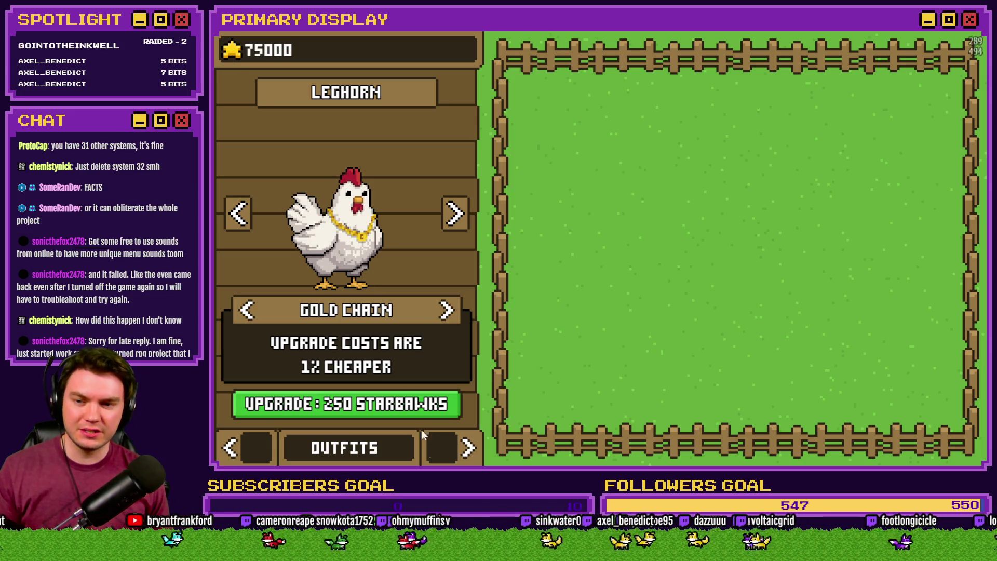
click(377, 407)
click(377, 407)
click(377, 407)
click(377, 407)
click(377, 407)
click(378, 408)
click(377, 407)
click(378, 406)
click(378, 406)
click(378, 407)
click(379, 406)
click(379, 407)
click(379, 407)
click(378, 406)
click(378, 406)
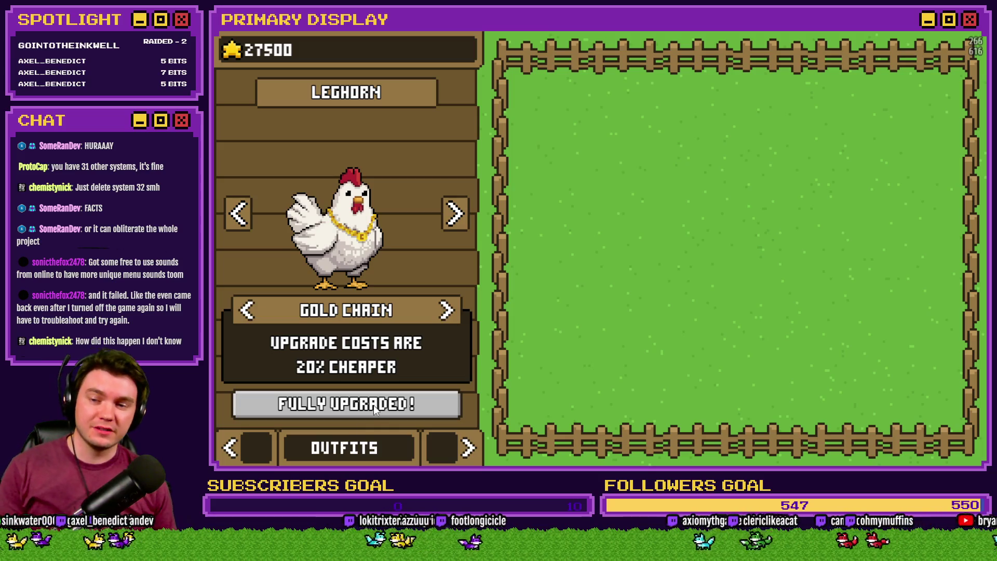
Switch the shop back to the Chickens purchase list.
click(244, 436)
click(245, 437)
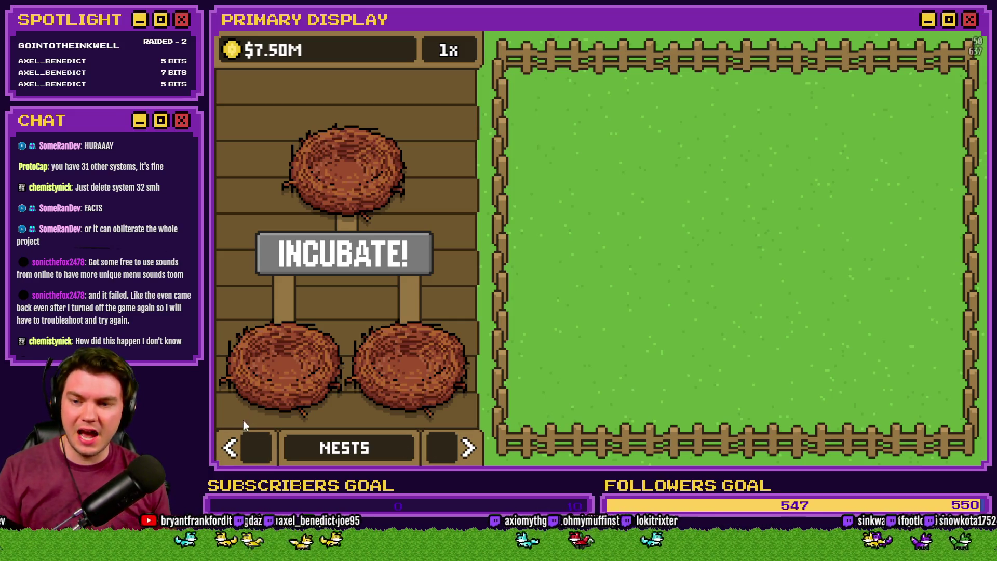
click(247, 438)
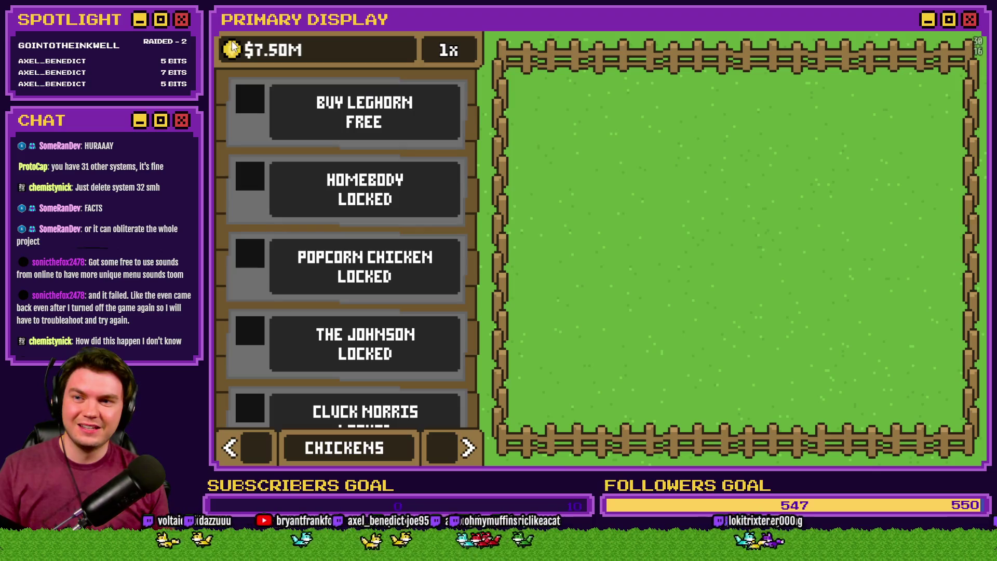
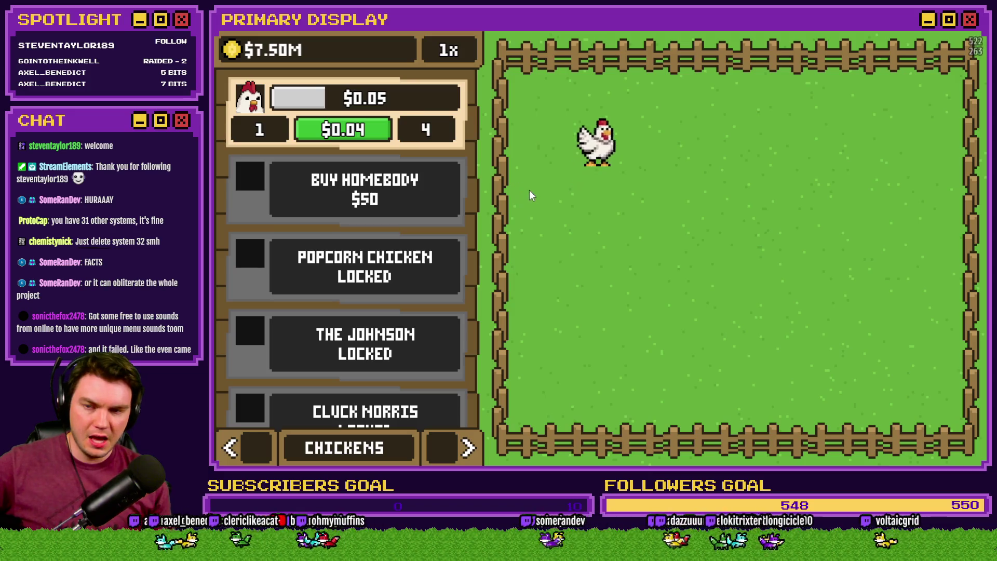
View the Gold Chain bonus on the Outfits page, then return the shop to the Chickens list.
click(466, 448)
click(466, 447)
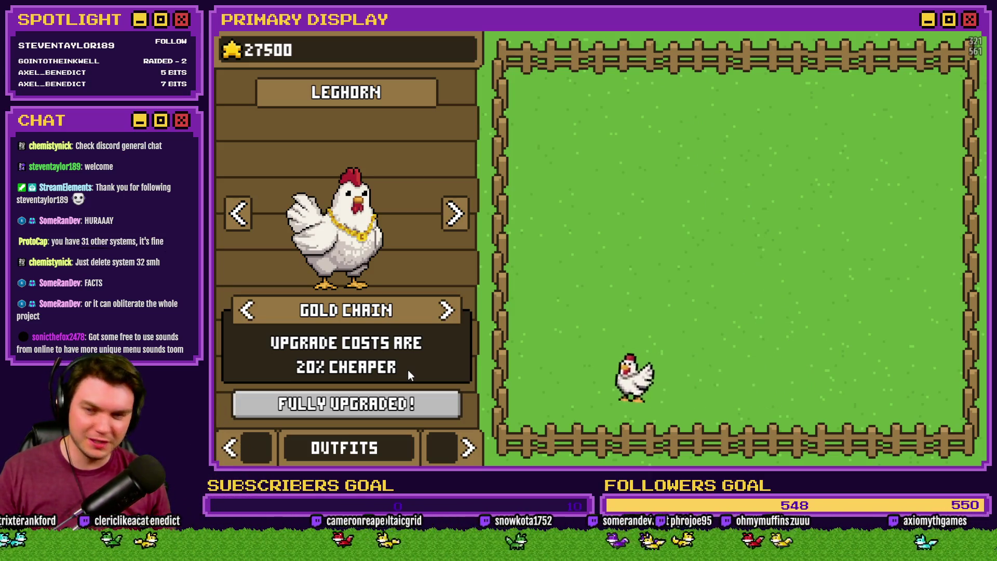
click(247, 450)
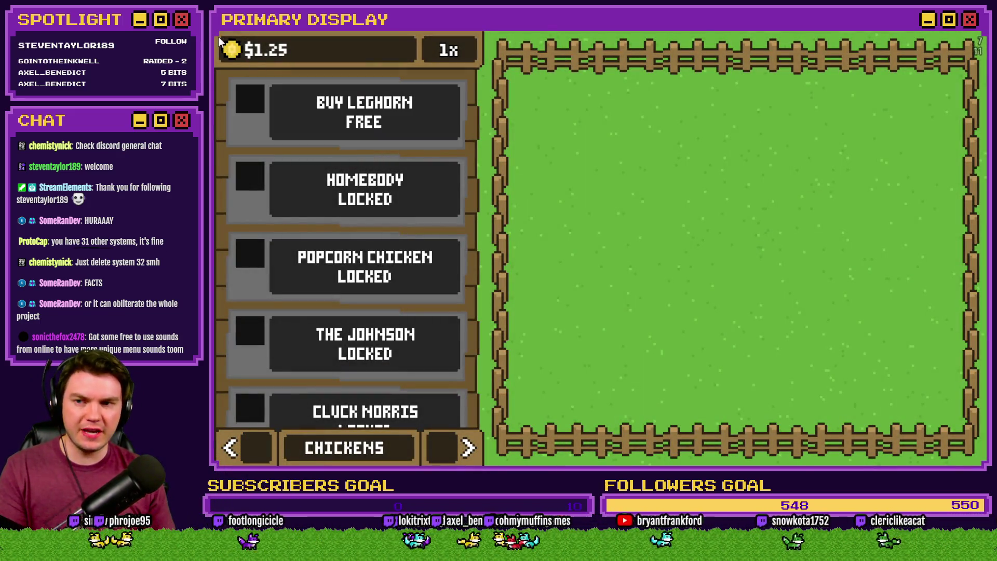
Buy the free Leghorn and add debug money, bringing the balance to $10.00M.
click(230, 55)
click(230, 56)
click(229, 52)
click(228, 52)
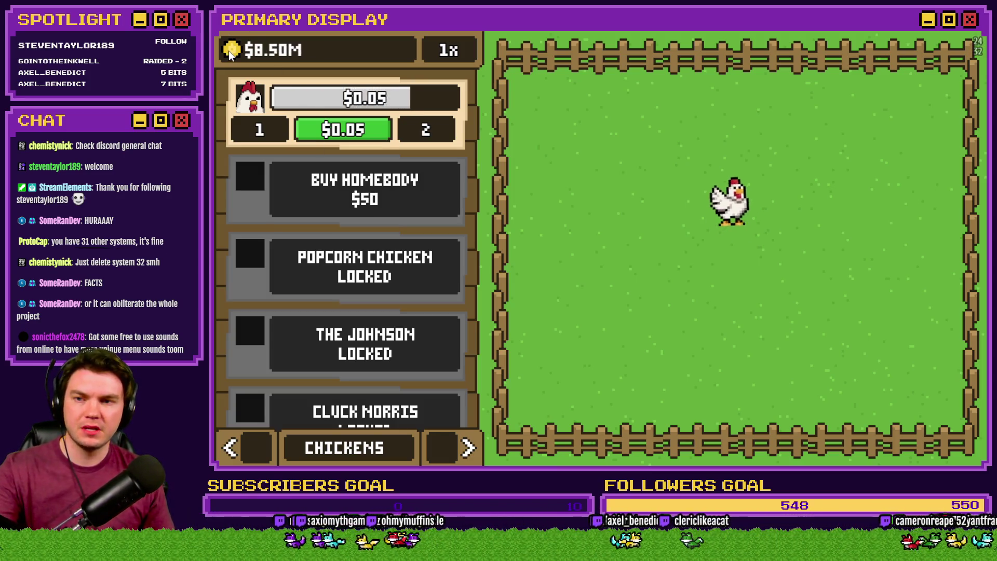
click(228, 52)
Raise the Leghorn's egg value upgrade to level 10.
click(342, 127)
click(342, 127)
click(342, 127)
click(342, 127)
click(342, 127)
click(341, 127)
click(341, 128)
click(354, 125)
Toggle the upgrade multiplier between 1x and 10x, leaving it on 10x, and view the Leghorn's outfits.
click(447, 51)
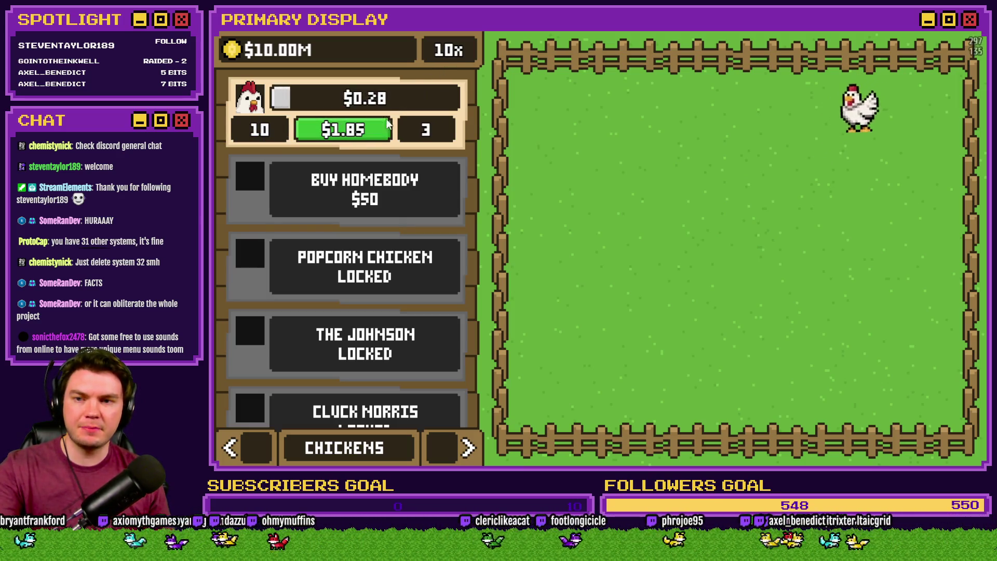
click(446, 52)
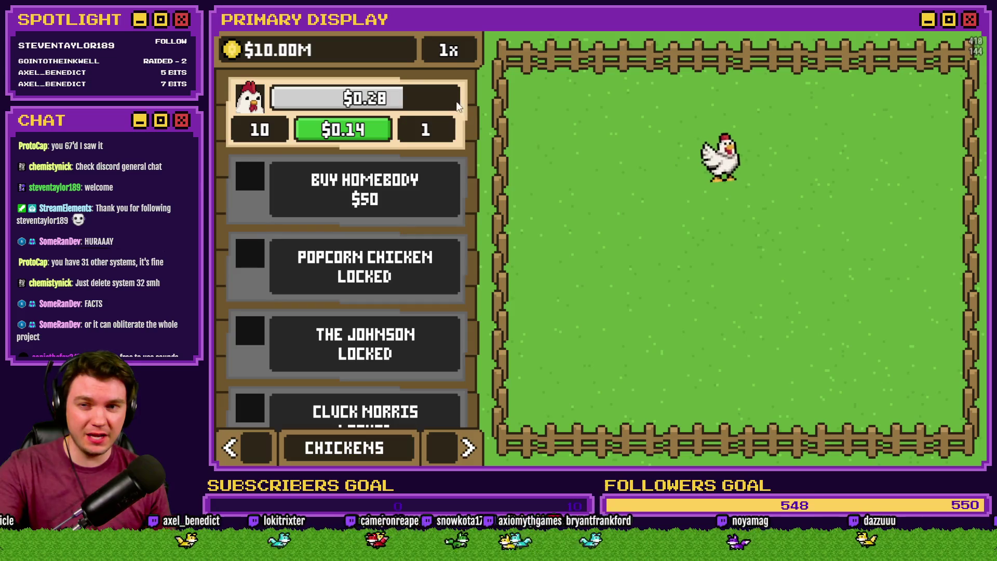
click(451, 49)
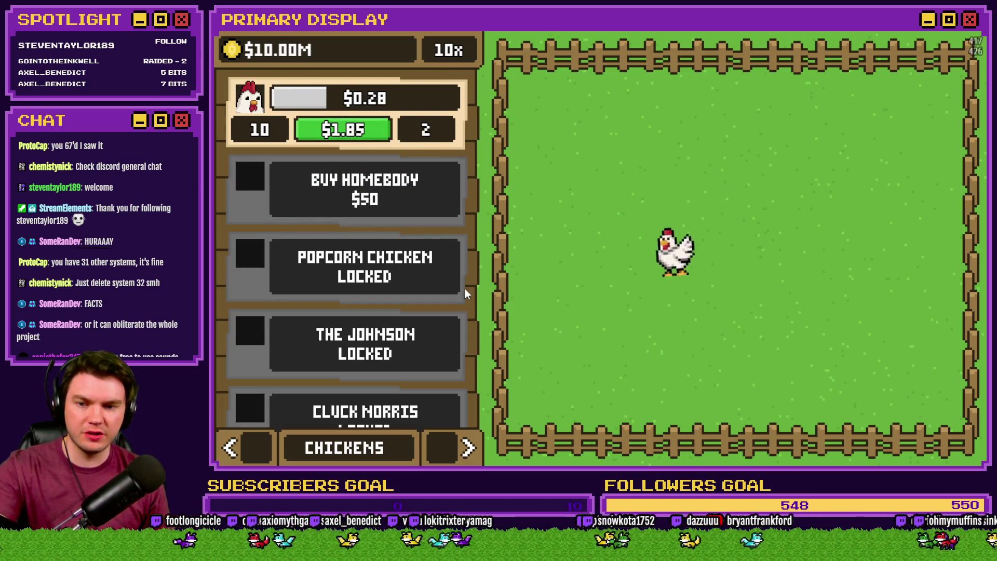
click(449, 448)
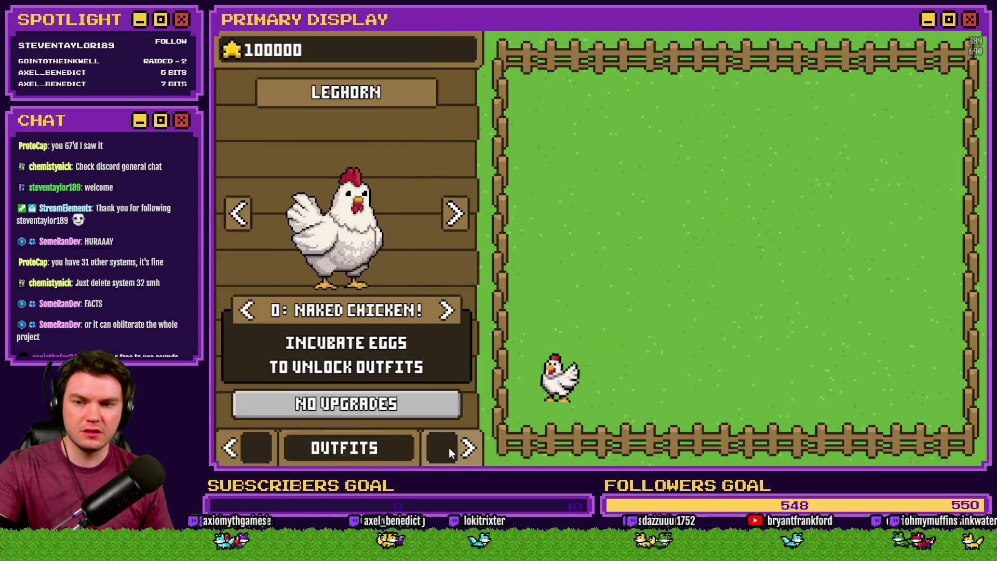
Select the Leghorn's Gold Chain outfit and check the chicken upgrade prices.
click(245, 311)
click(245, 311)
click(245, 310)
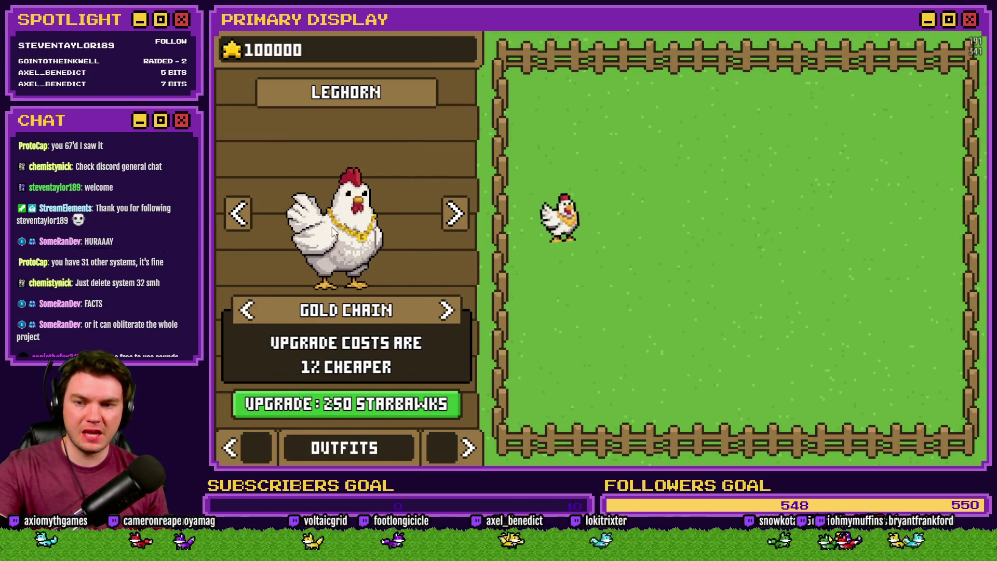
click(257, 449)
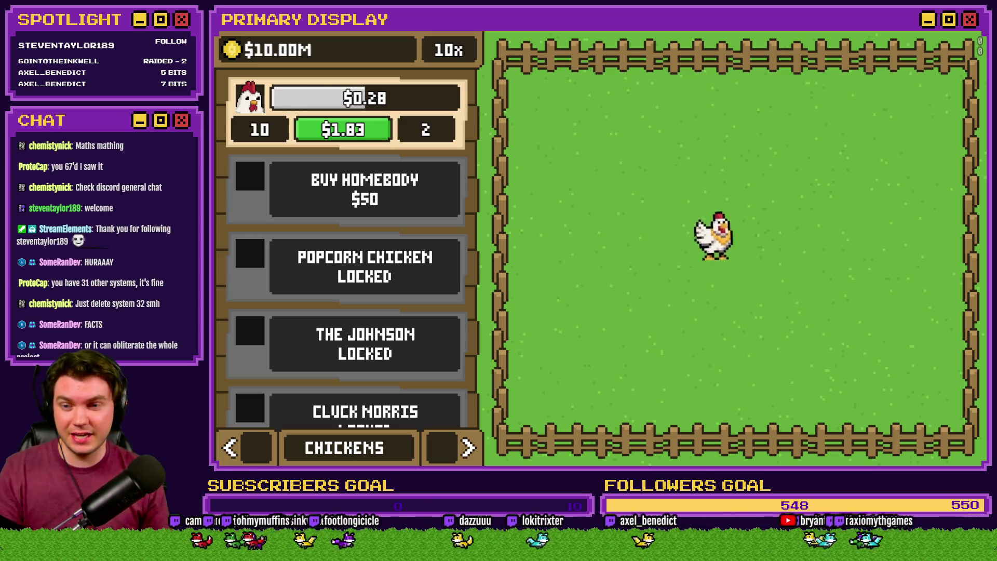
Upgrade the Gold Chain discount to 10% and compare the chicken upgrade prices.
click(452, 457)
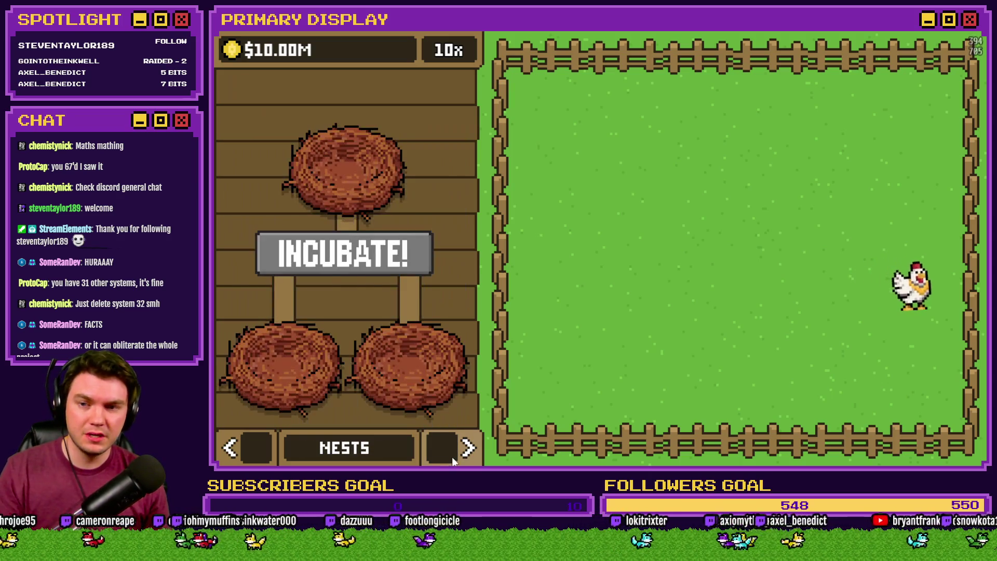
click(452, 456)
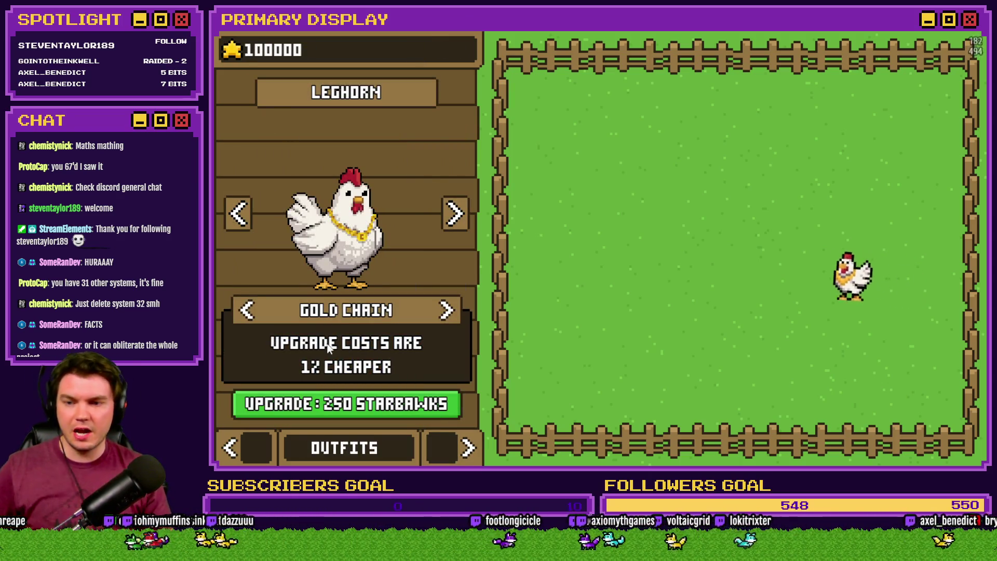
click(348, 406)
click(348, 407)
click(348, 407)
click(347, 407)
click(347, 407)
click(347, 407)
click(347, 406)
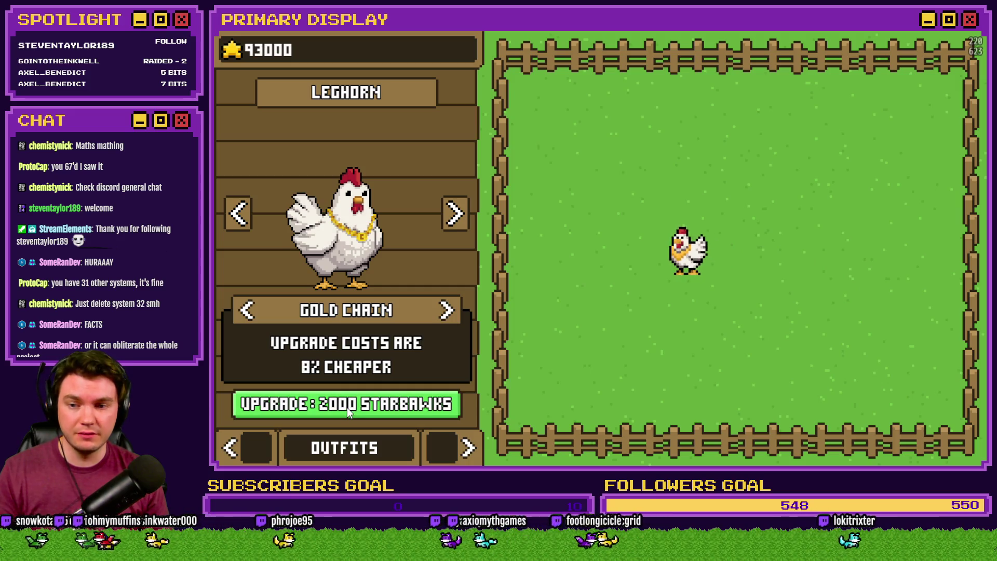
click(349, 407)
click(348, 406)
click(263, 442)
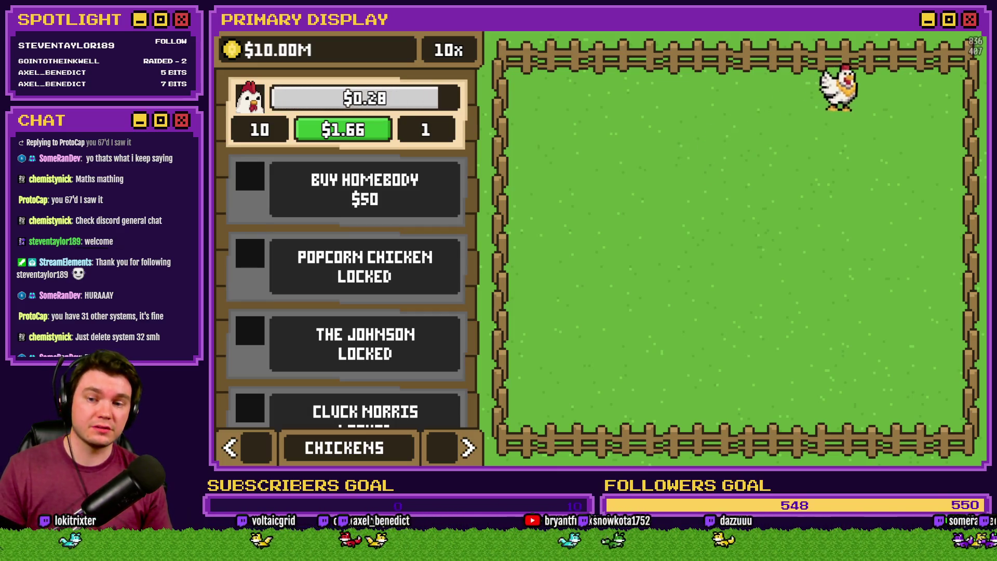
Max the Gold Chain discount at 20% and view the discounted price on the Chickens page.
click(468, 448)
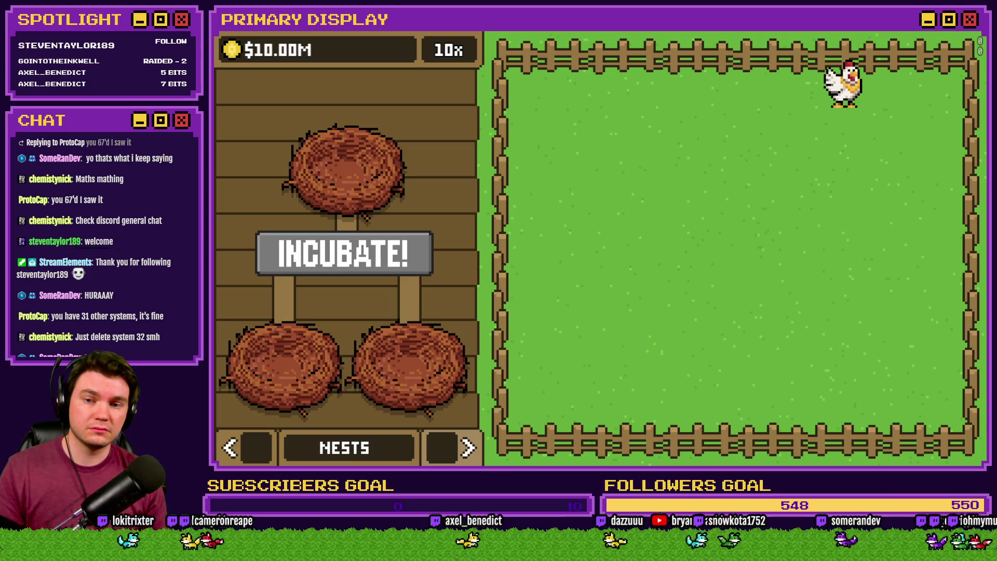
click(461, 449)
triple_click(444, 400)
double_click(439, 402)
double_click(436, 403)
double_click(429, 404)
click(421, 405)
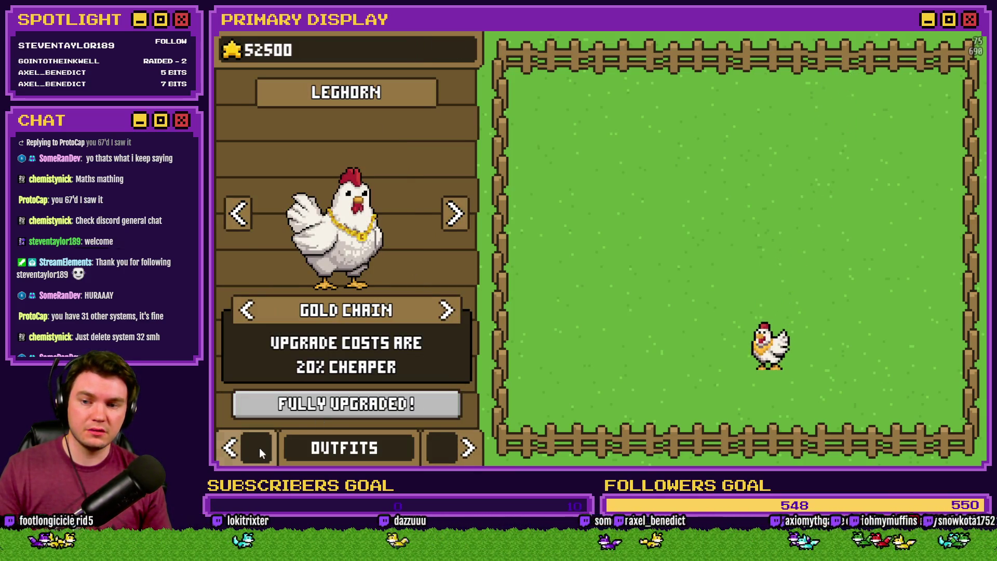
click(231, 448)
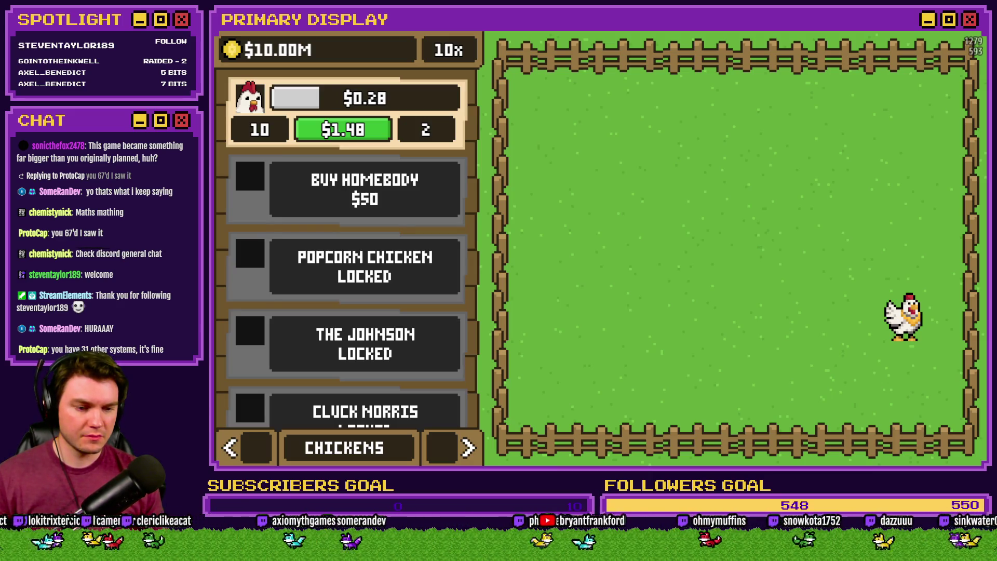
Switch from the playtest to the Discord window with Alt+Tab.
key(alt+Tab)
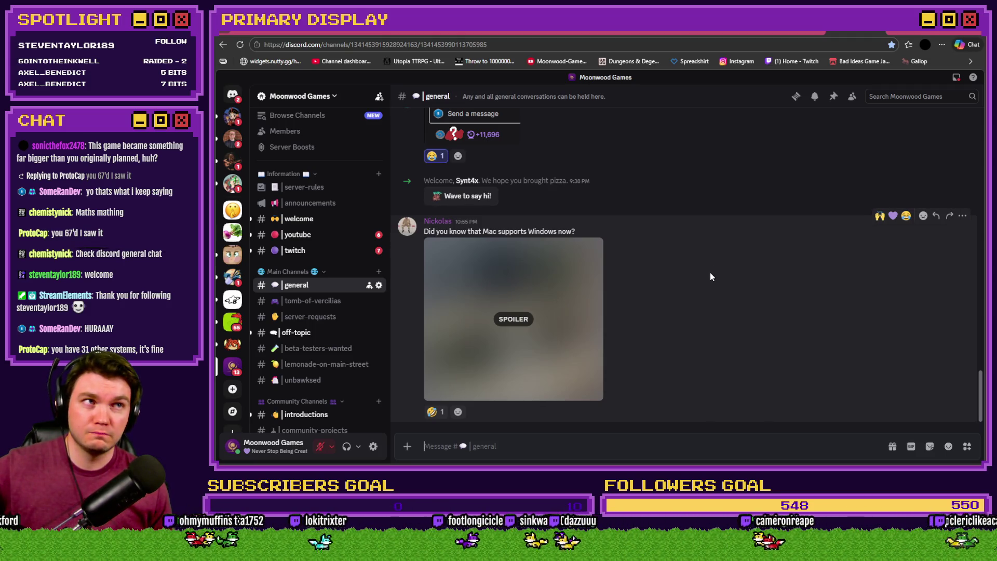
Reveal and zoom into the laptop spoiler image in Discord, then start a fresh RPG Maker MZ playtest.
click(515, 319)
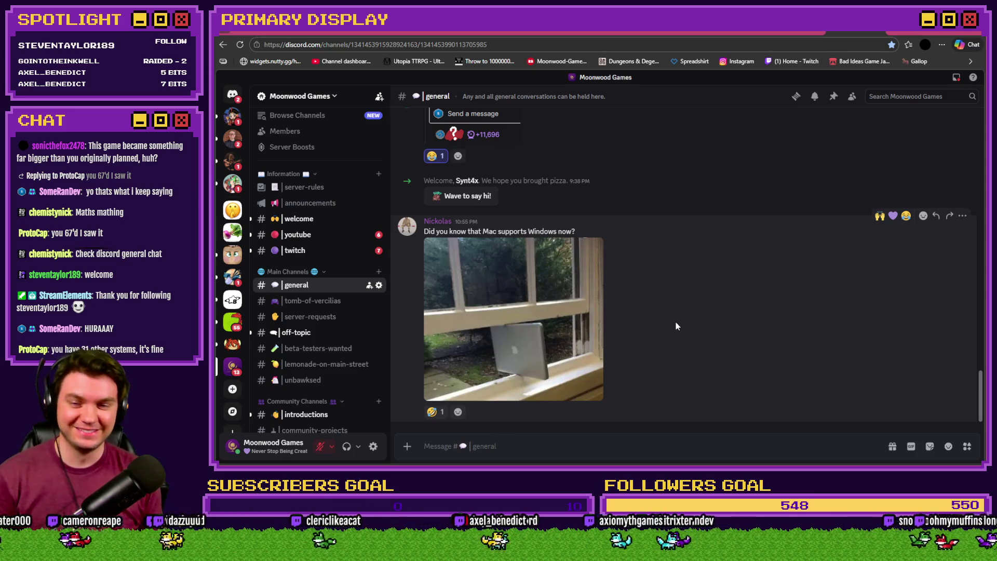
click(549, 299)
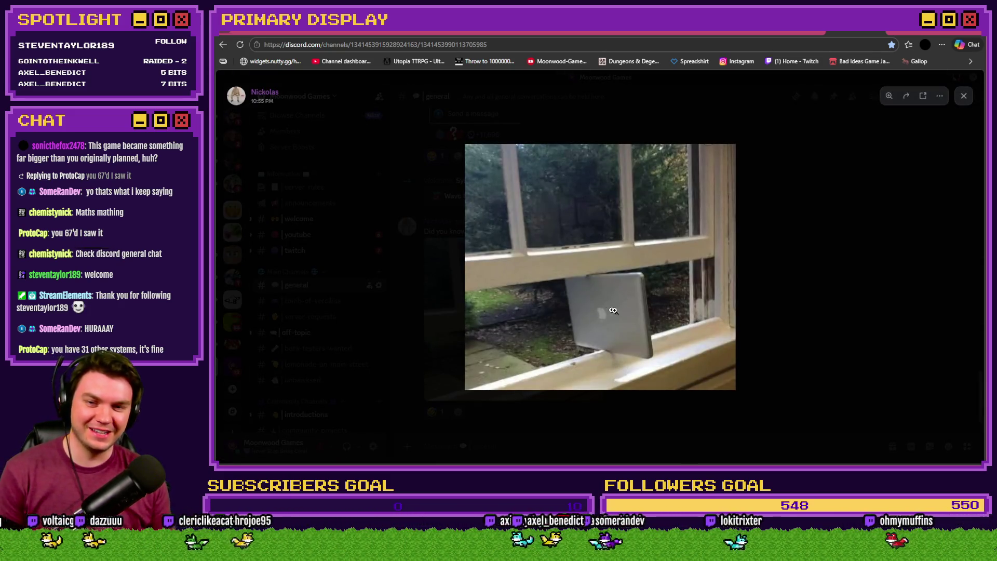
click(726, 333)
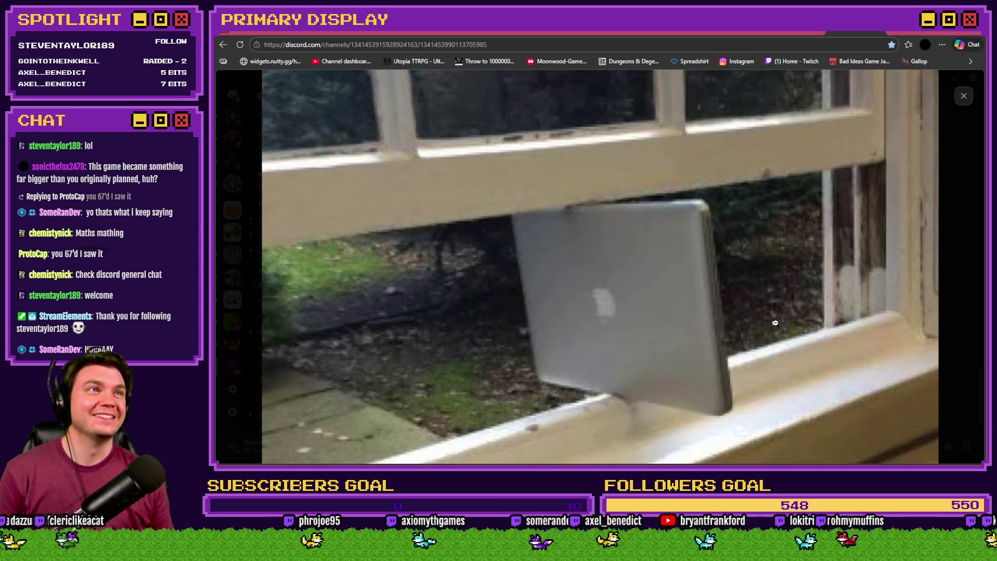
click(958, 323)
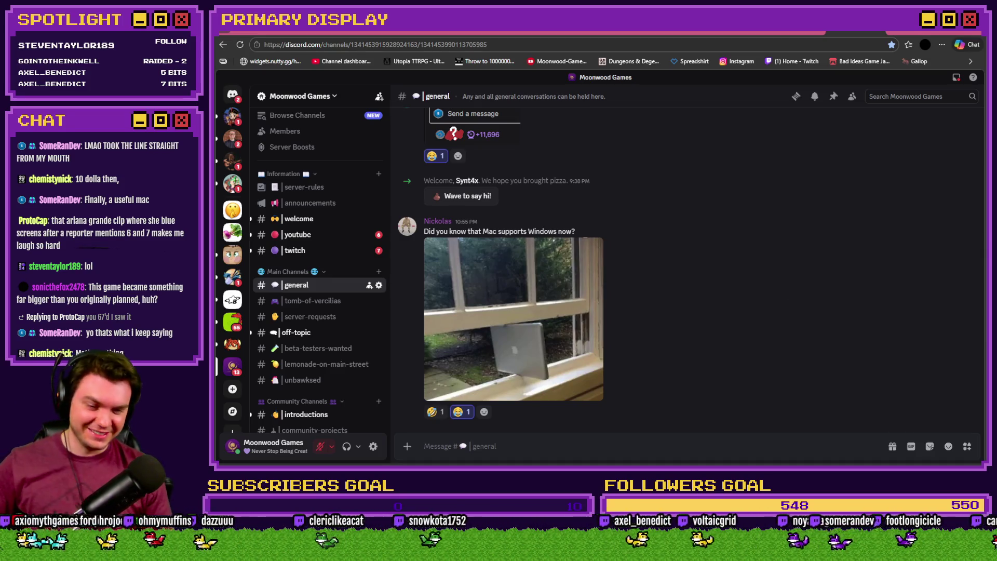
key(alt+Tab)
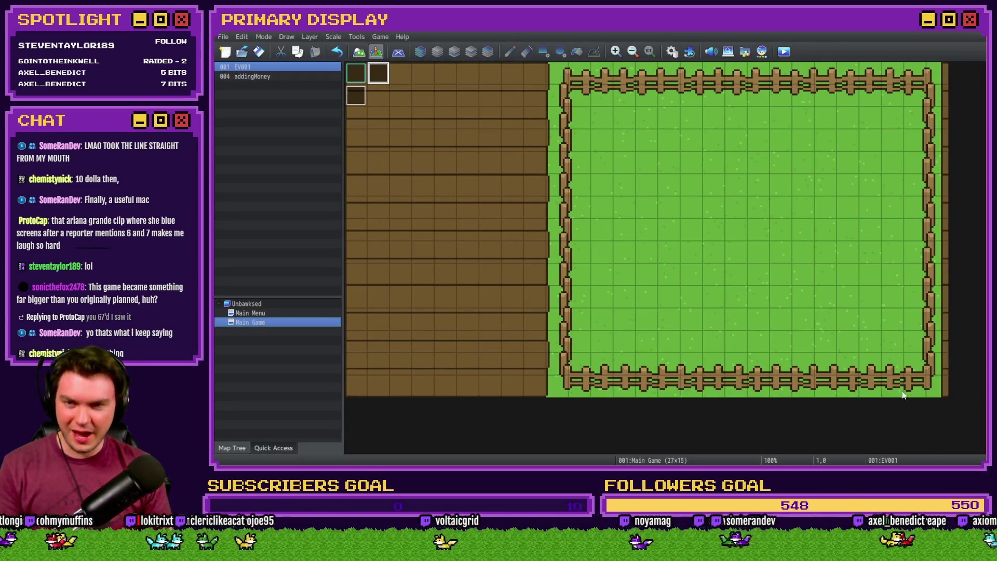
click(783, 52)
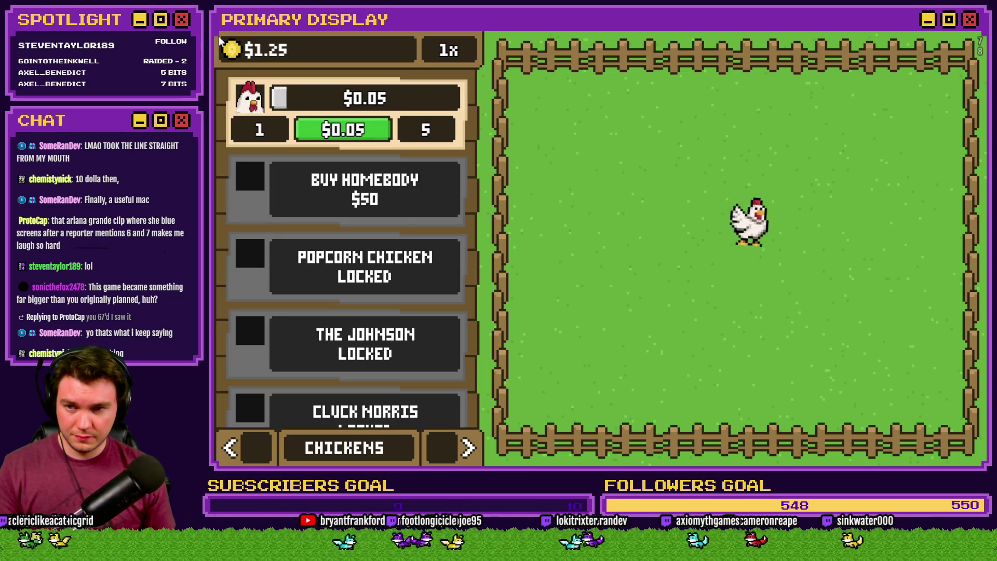
Equip the Leghorn with the Gold Chain outfit, giving 1% cheaper upgrades.
click(467, 448)
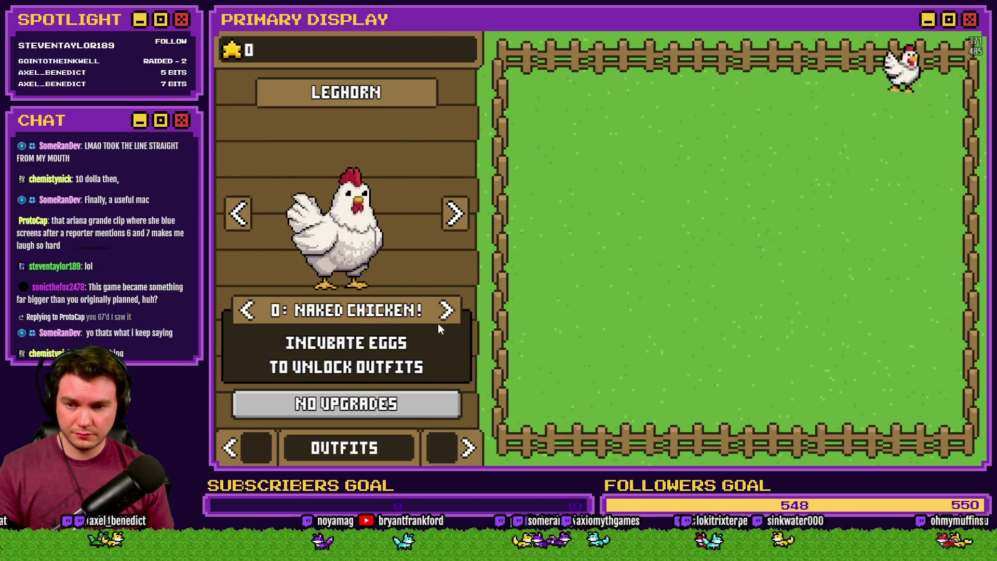
click(246, 311)
click(247, 310)
click(249, 312)
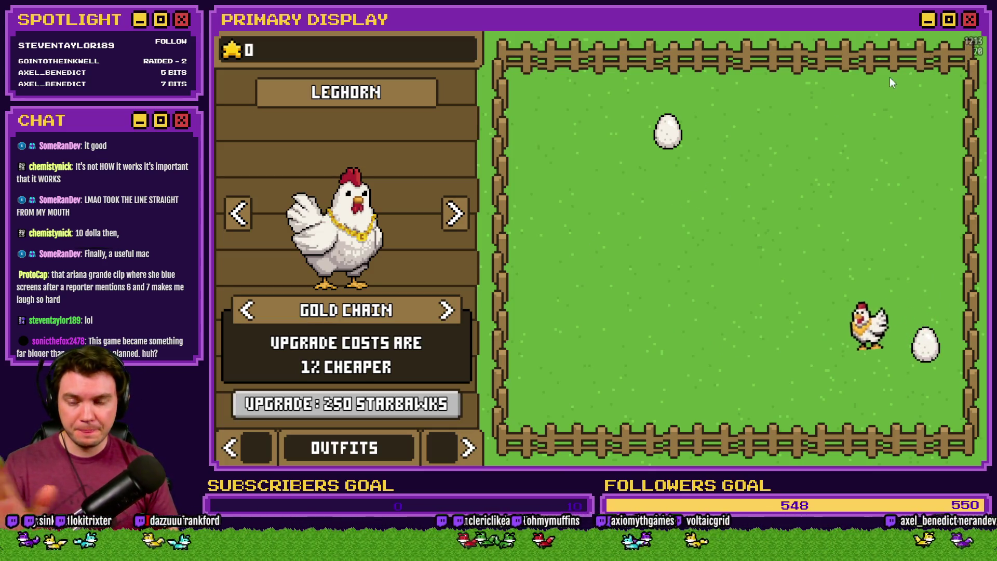
Add 35000 stars and buy four Gold Chain discount upgrades, checking the chicken prices.
click(234, 54)
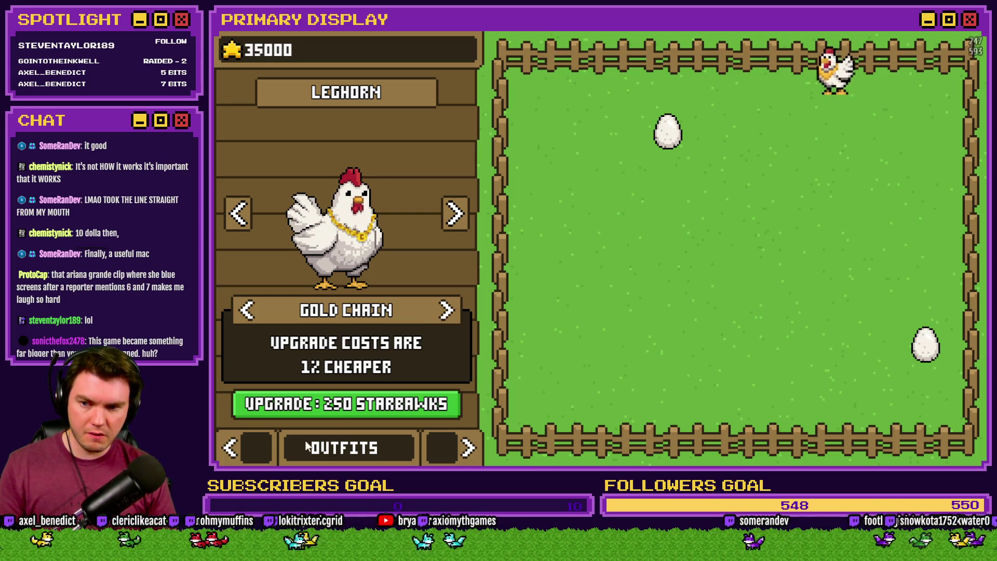
click(252, 452)
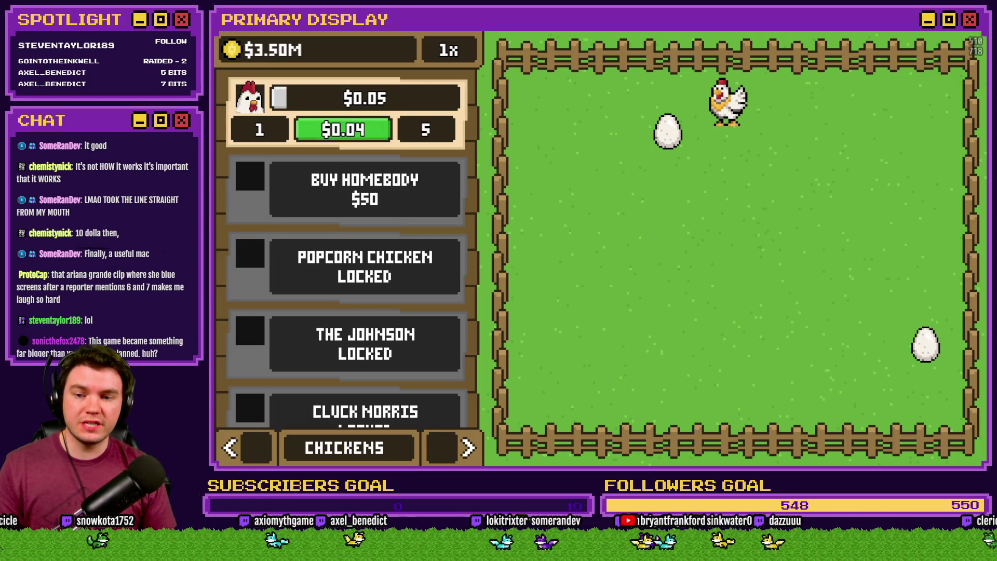
click(460, 448)
click(389, 410)
click(388, 409)
click(388, 409)
click(388, 409)
click(388, 409)
click(388, 409)
click(388, 409)
click(388, 409)
click(389, 410)
click(253, 452)
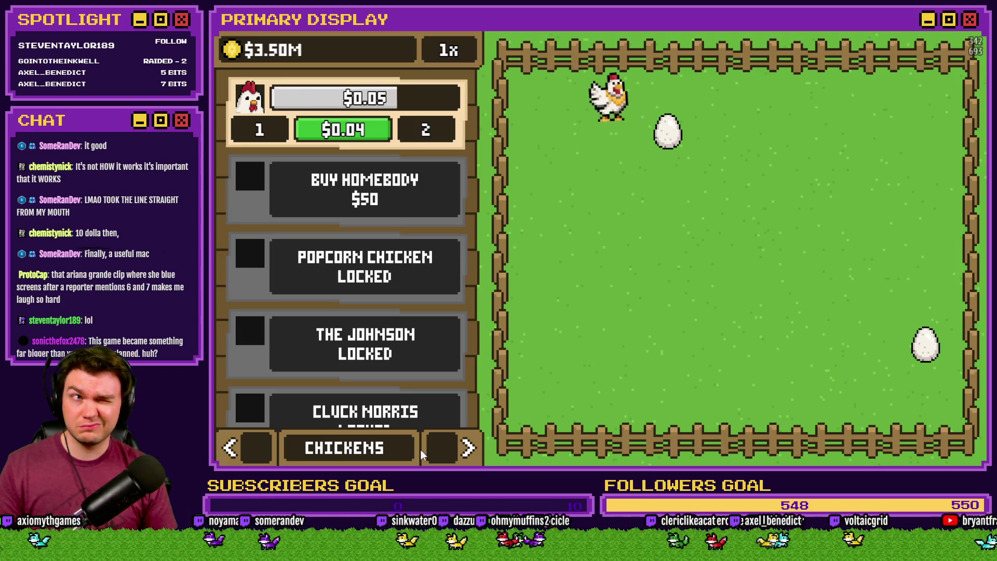
Buy one more Gold Chain upgrade and compare the chicken upgrade prices.
click(441, 449)
click(442, 434)
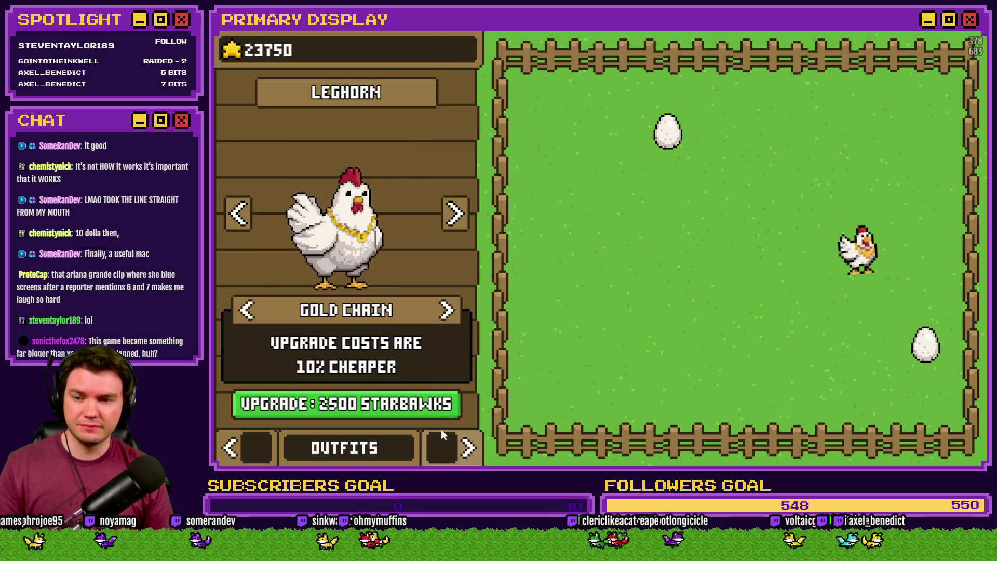
click(347, 421)
click(258, 448)
click(257, 447)
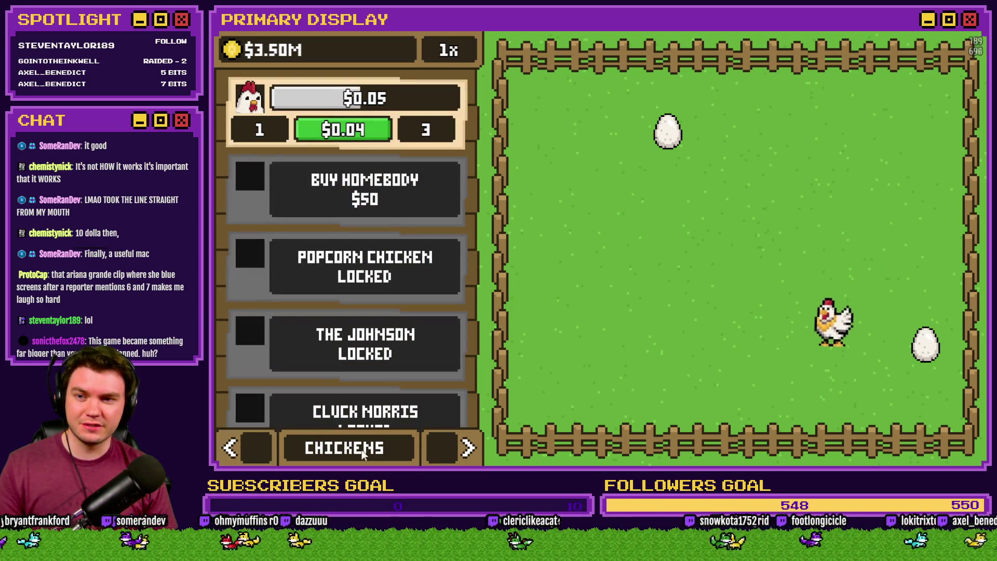
click(441, 449)
click(441, 449)
Max the Gold Chain discount at 20% and return to the Chickens list showing $0.04.
click(398, 416)
click(406, 414)
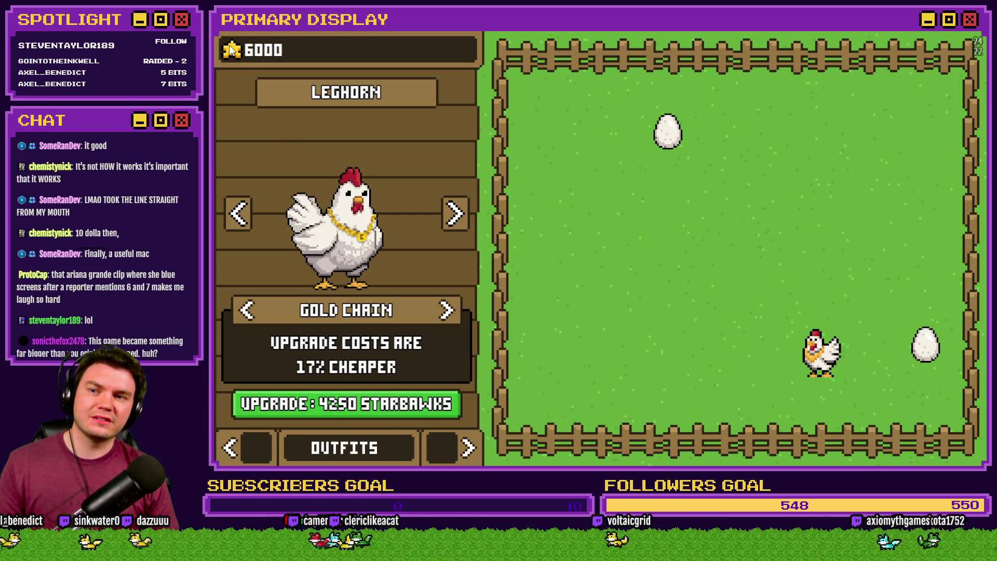
click(408, 406)
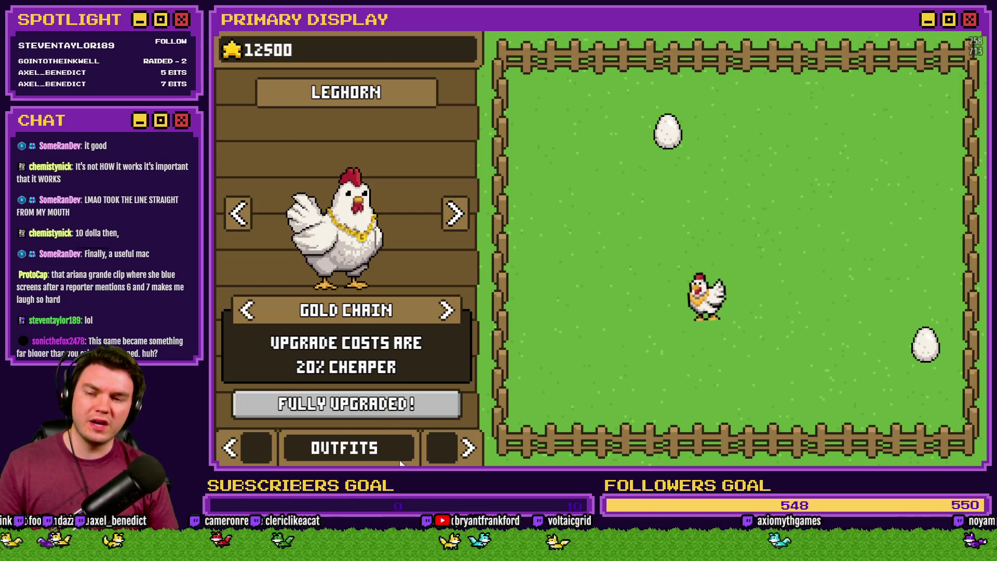
click(461, 455)
click(460, 456)
click(461, 456)
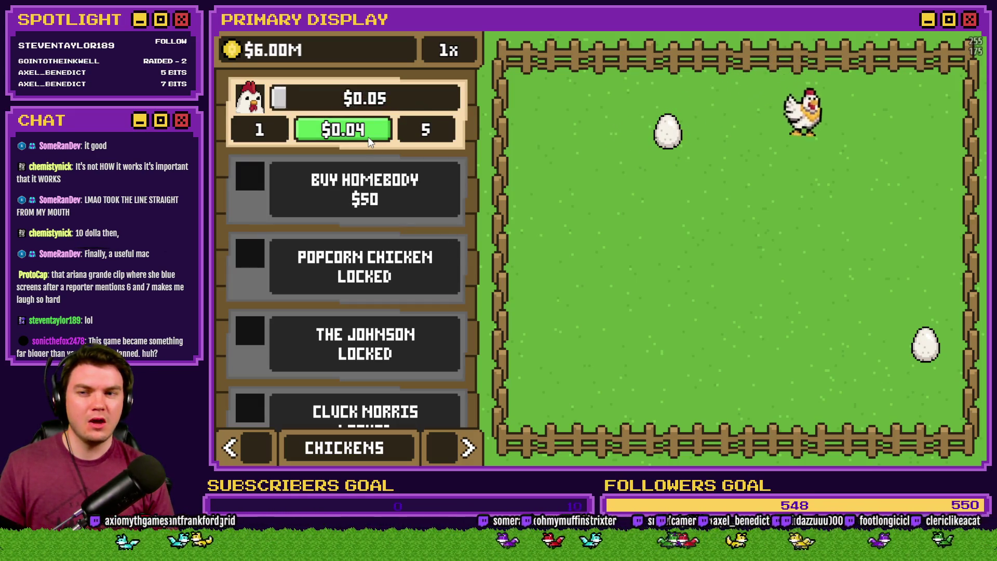
Cycle through the Nests, Outfits and Chickens pages, then close the playtest and switch to the HUD Editor.
click(445, 442)
click(446, 441)
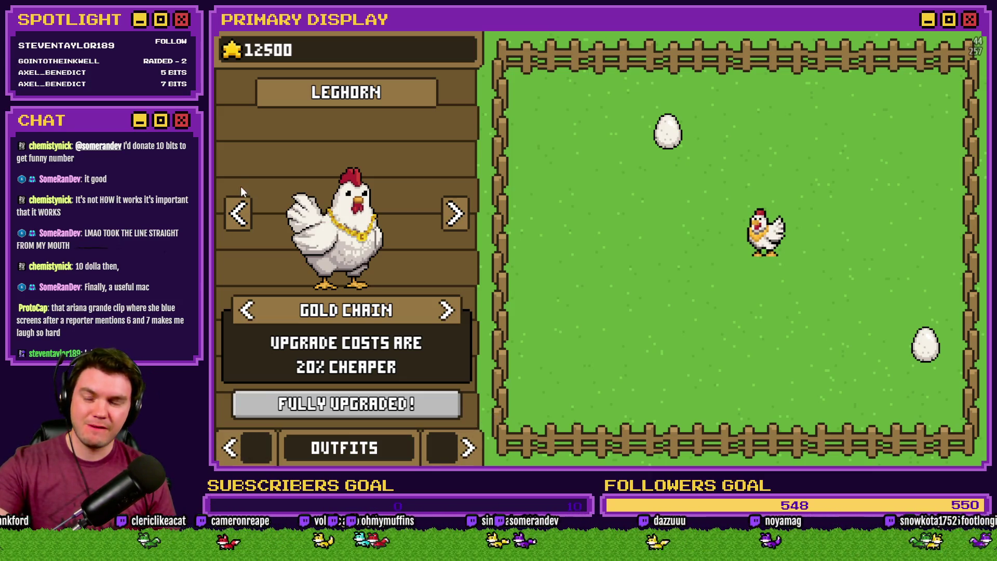
click(248, 456)
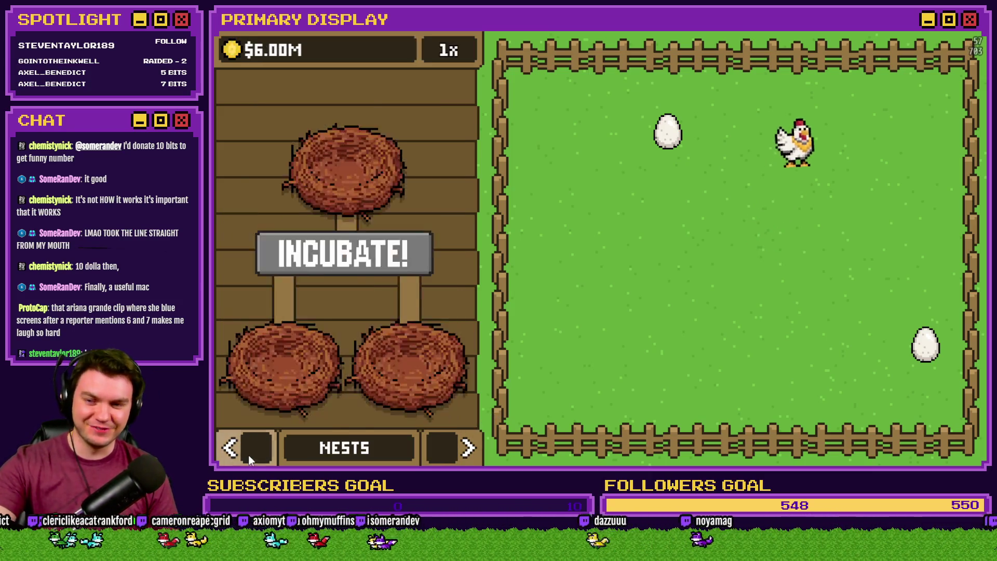
click(248, 456)
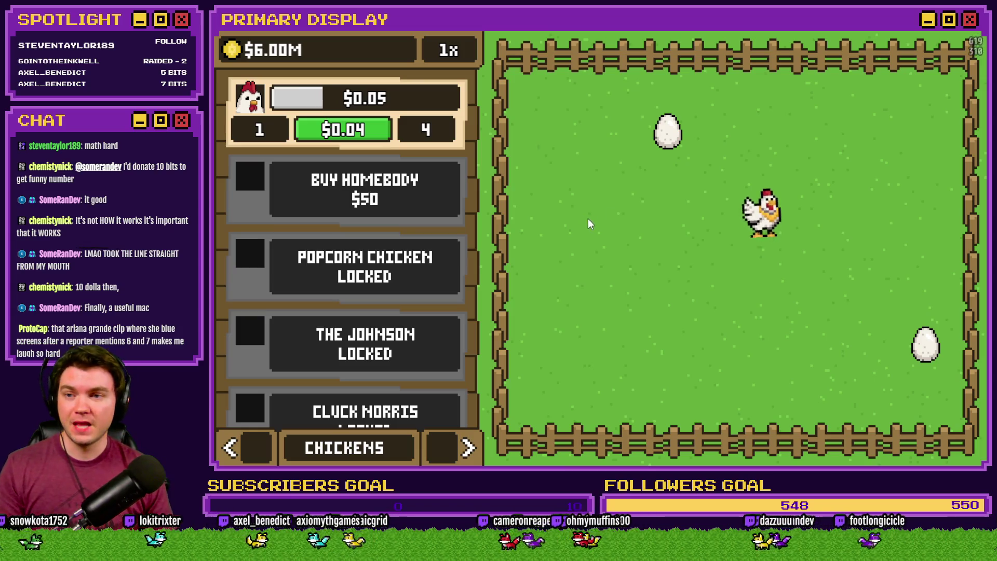
click(970, 31)
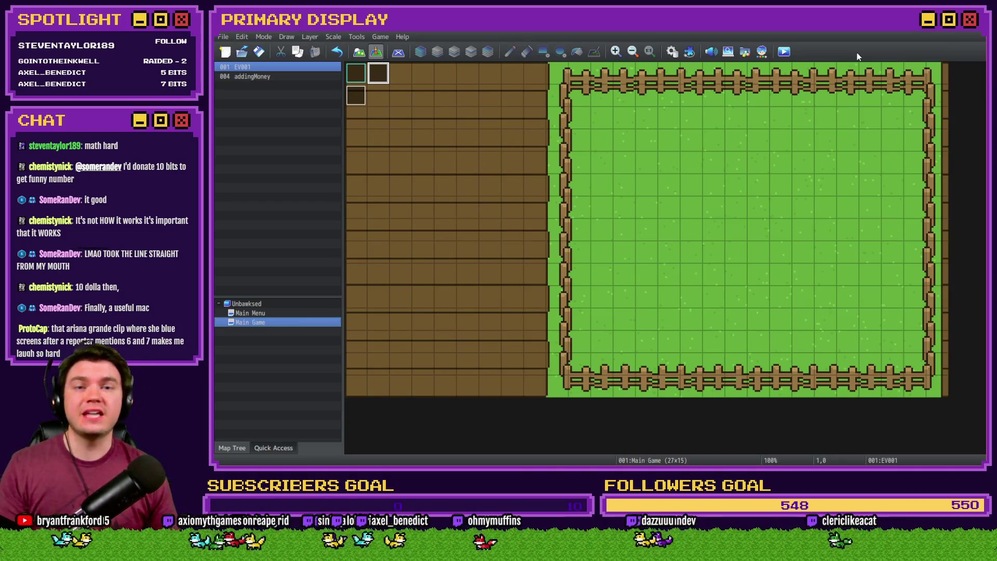
key(alt+Tab)
key(alt+Tab)
key(alt+Tab)
key(alt+Tab)
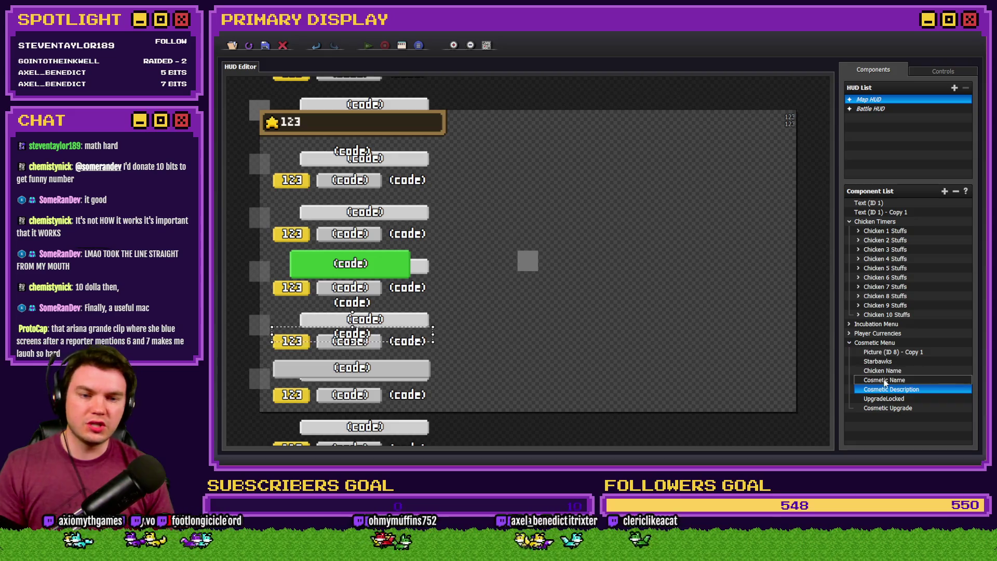
Expand the Chicken 1 Stuffs group in the Component List, then clear the selection.
click(859, 232)
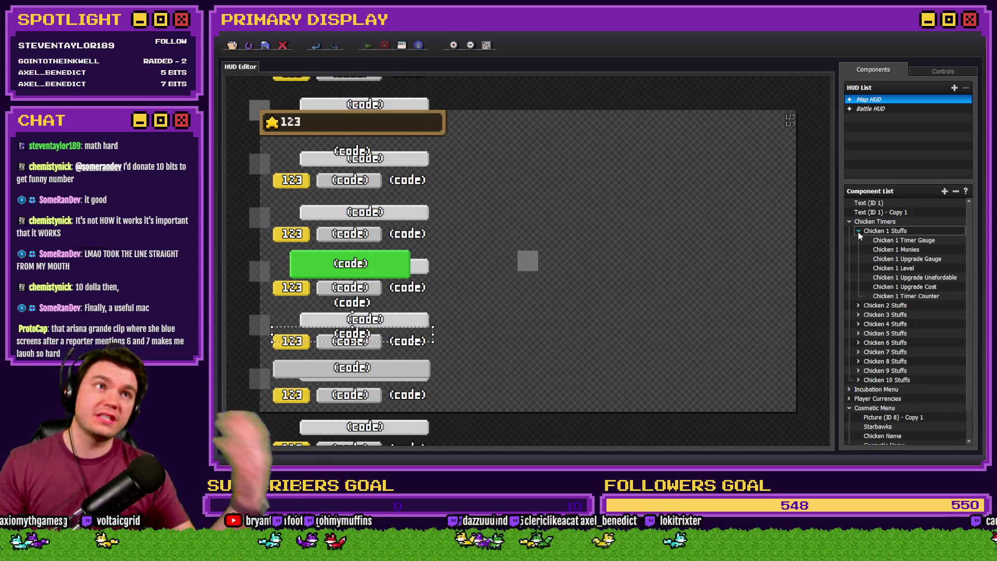
click(859, 237)
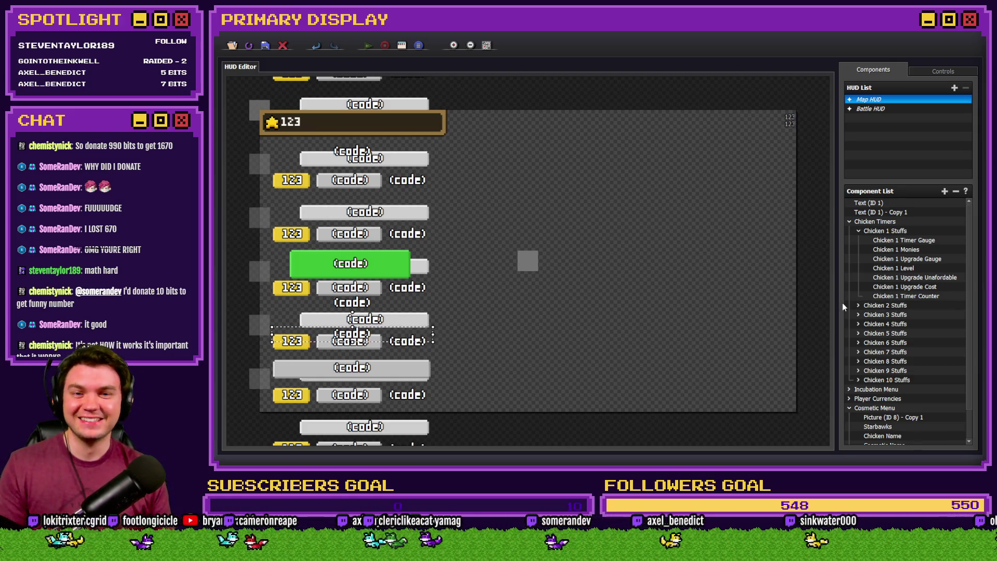
click(716, 333)
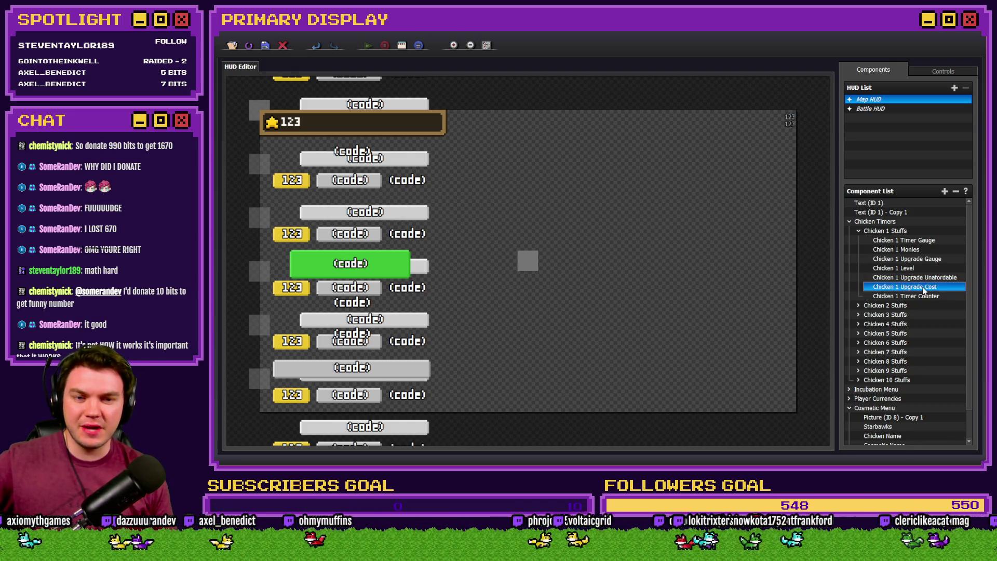
Open the Chicken 1 Upgrade Cost text code and select Math.ceil in the line 15 discount formula.
double_click(924, 288)
click(560, 271)
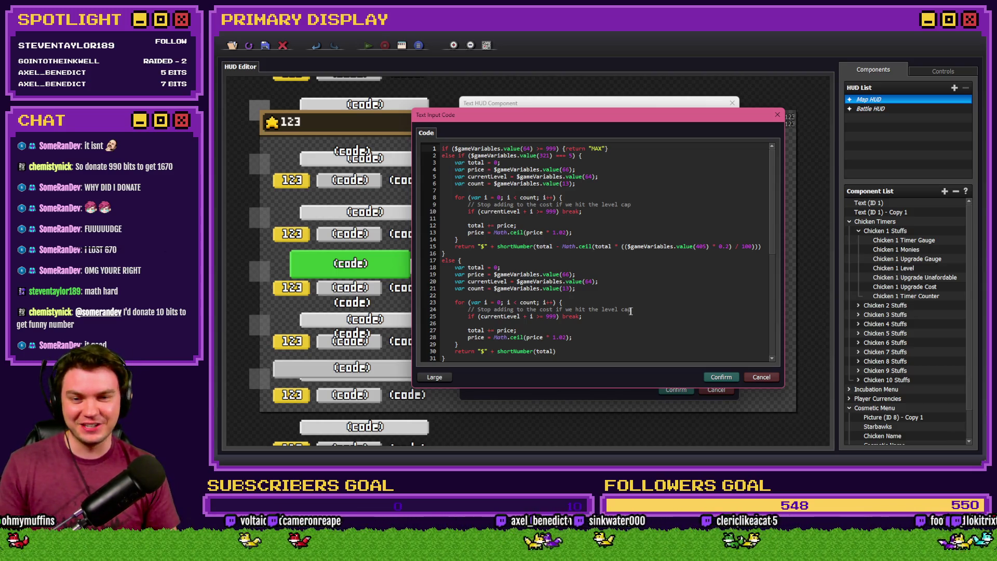
mouse_move(774, 264)
mouse_down()
mouse_move(776, 323)
mouse_move(777, 217)
mouse_move(807, 347)
mouse_move(779, 270)
mouse_move(774, 195)
mouse_up()
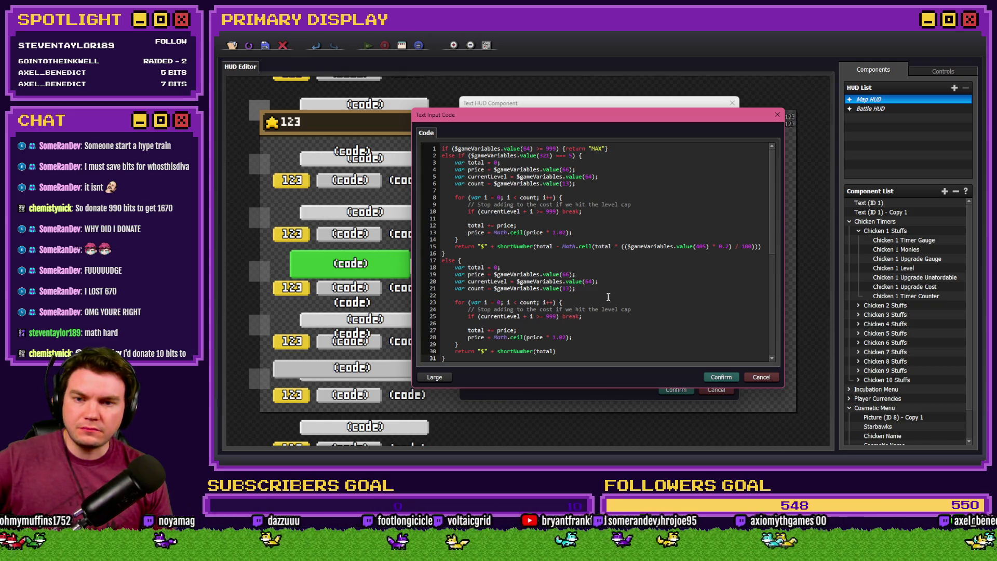
click(564, 247)
drag(563, 246, 596, 246)
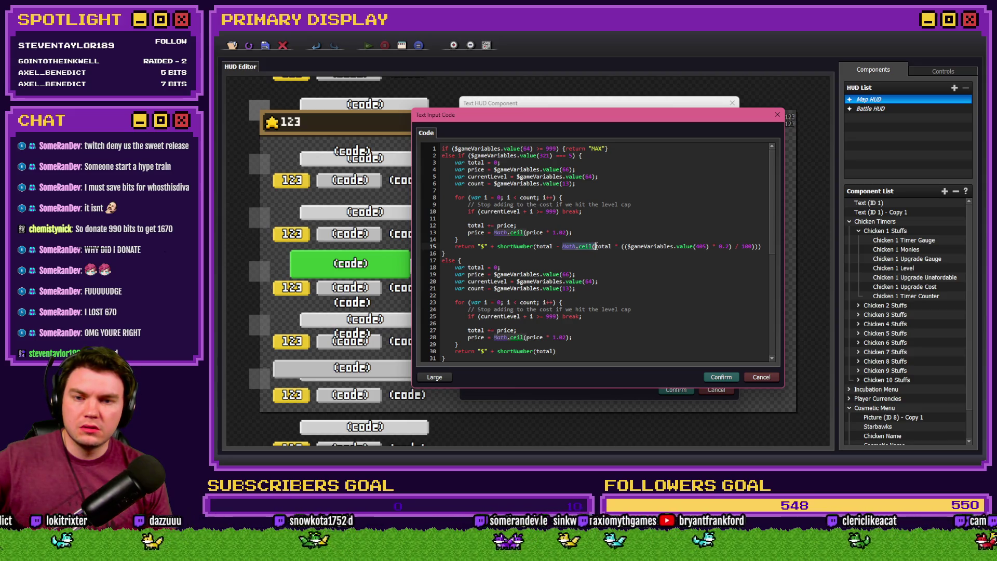